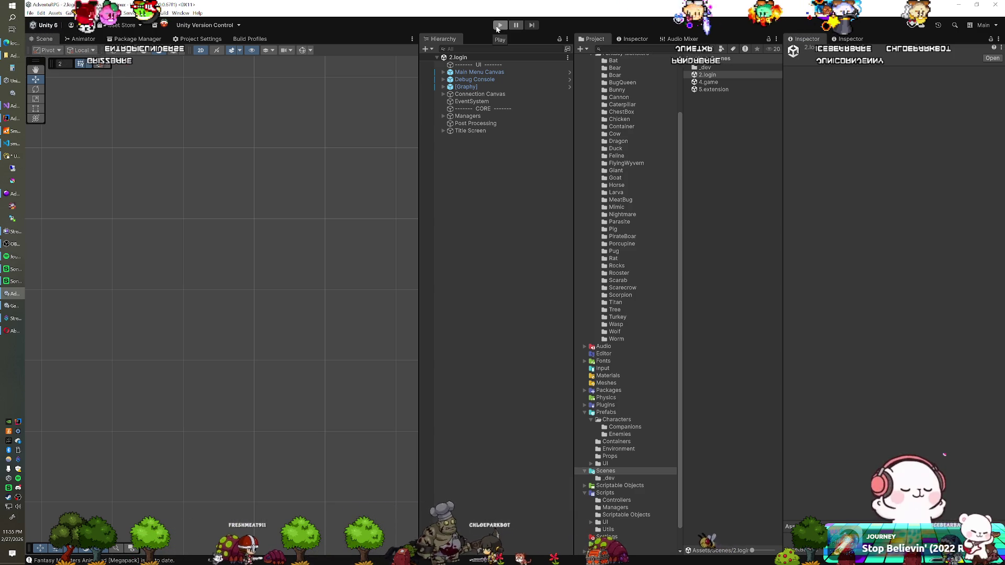
Run play mode once, then add the 5.extension scene alongside 2.login and 4.game.
{"action": "left_click", "coordinate": [501, 24]}
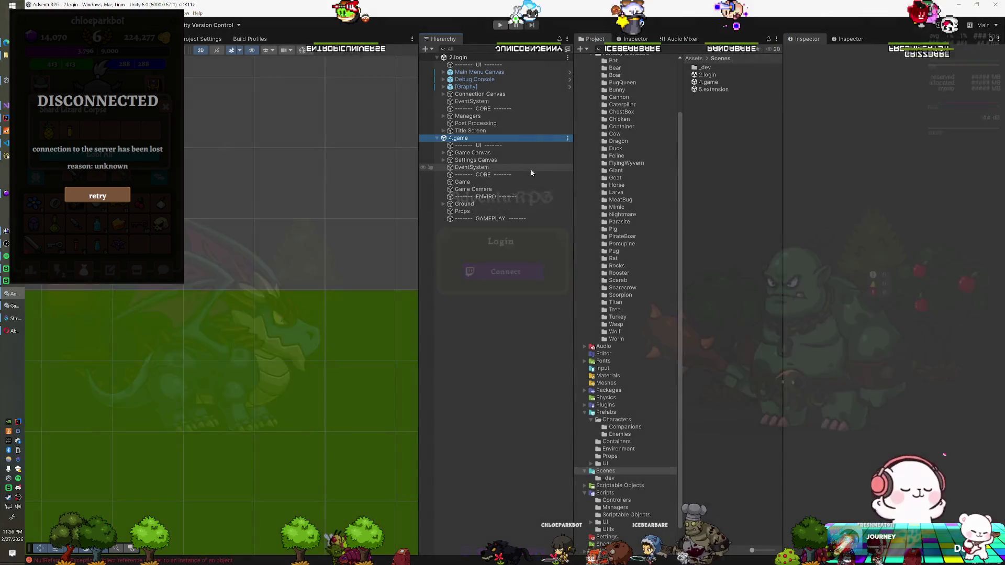
{"action": "left_click_drag", "start_coordinate": [713, 89], "coordinate": [486, 231]}
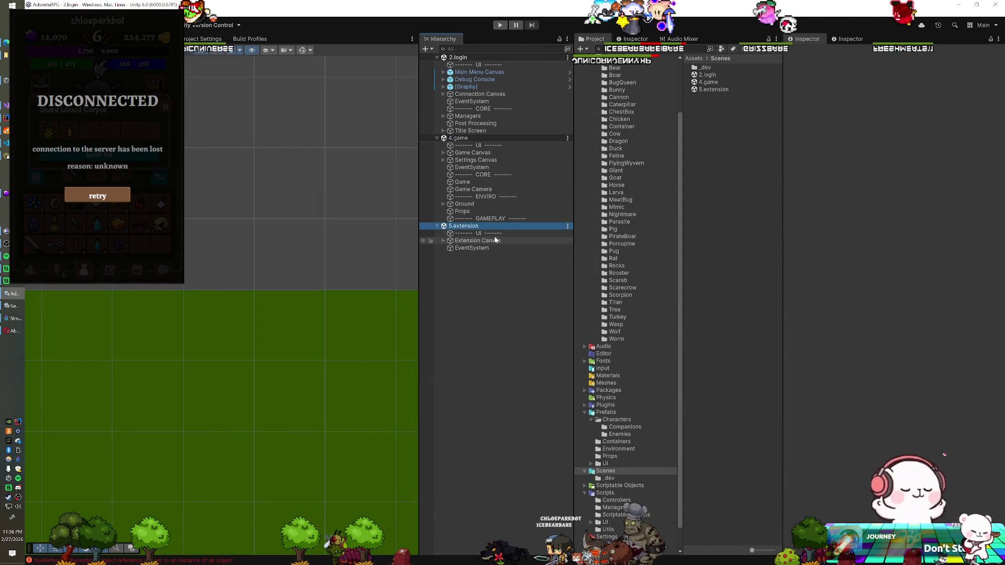
Start the game with all three scenes loaded and reconnect it to the server via Retry.
{"action": "left_click", "coordinate": [499, 25]}
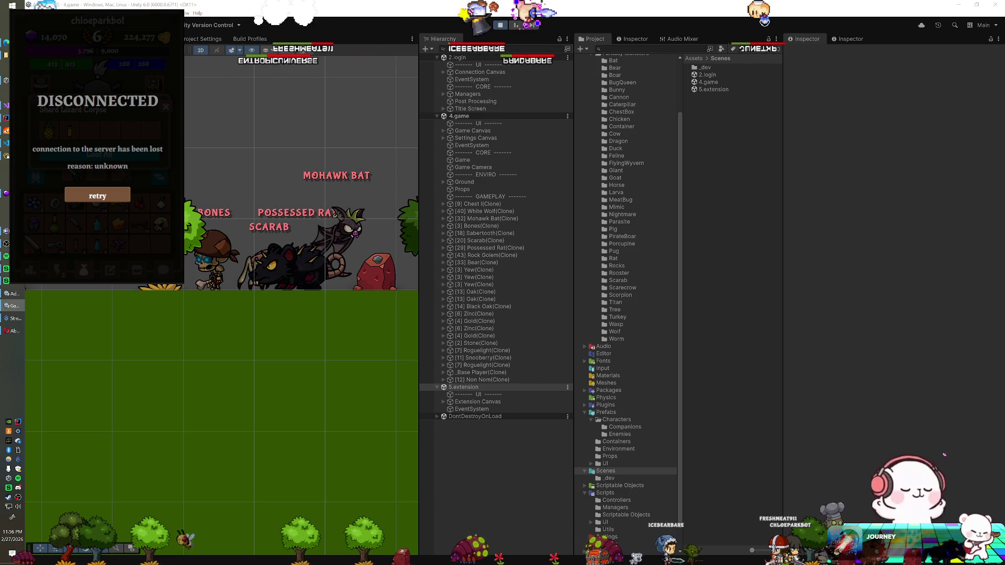
{"action": "left_click", "coordinate": [106, 199]}
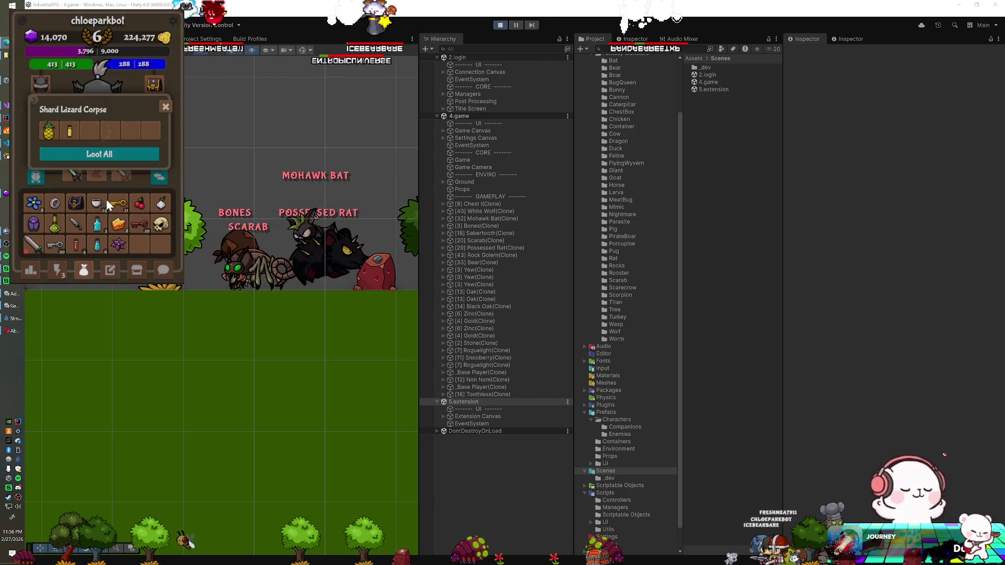
Close the Shard Lizard Corpse loot, browse the corpse grid and inventory, then switch to the AdventuRPG board.
{"action": "left_click", "coordinate": [166, 107]}
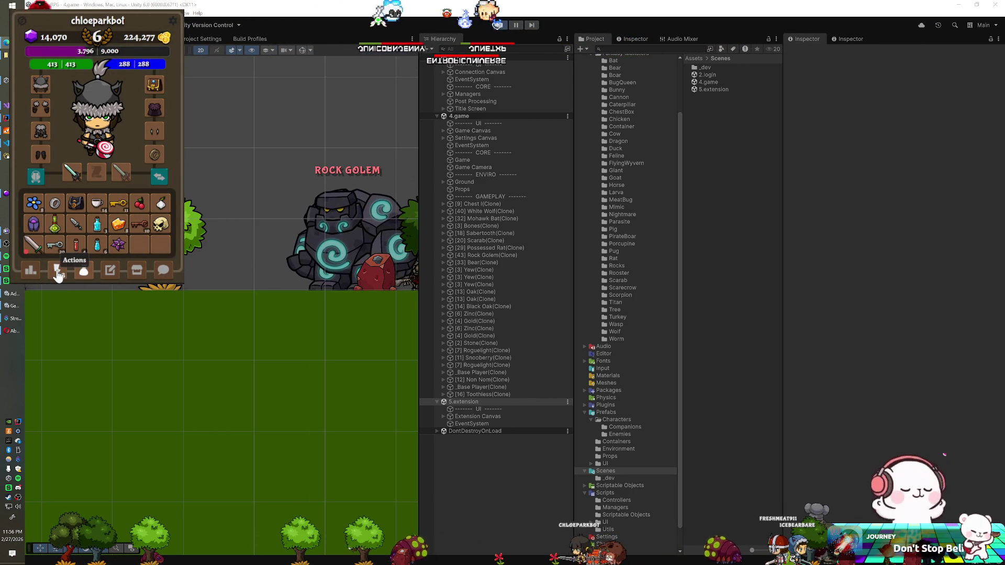
{"action": "left_click", "coordinate": [58, 273]}
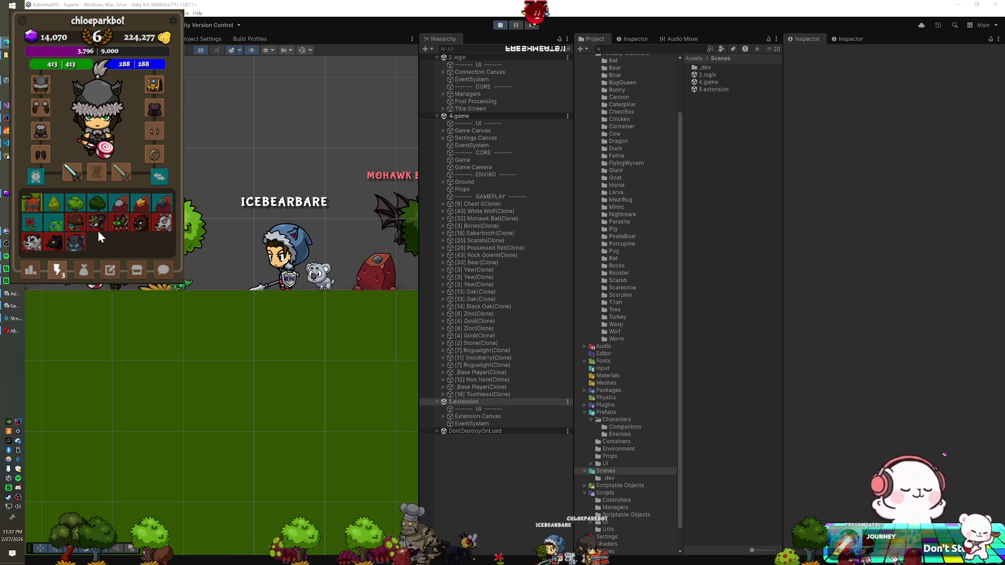
{"action": "left_click", "coordinate": [84, 273]}
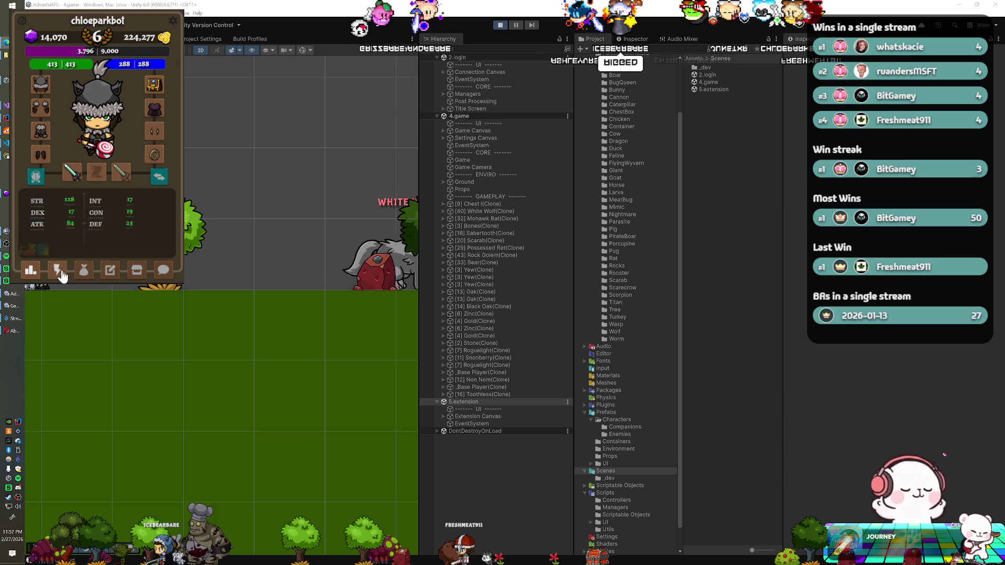
{"action": "left_click", "coordinate": [63, 271]}
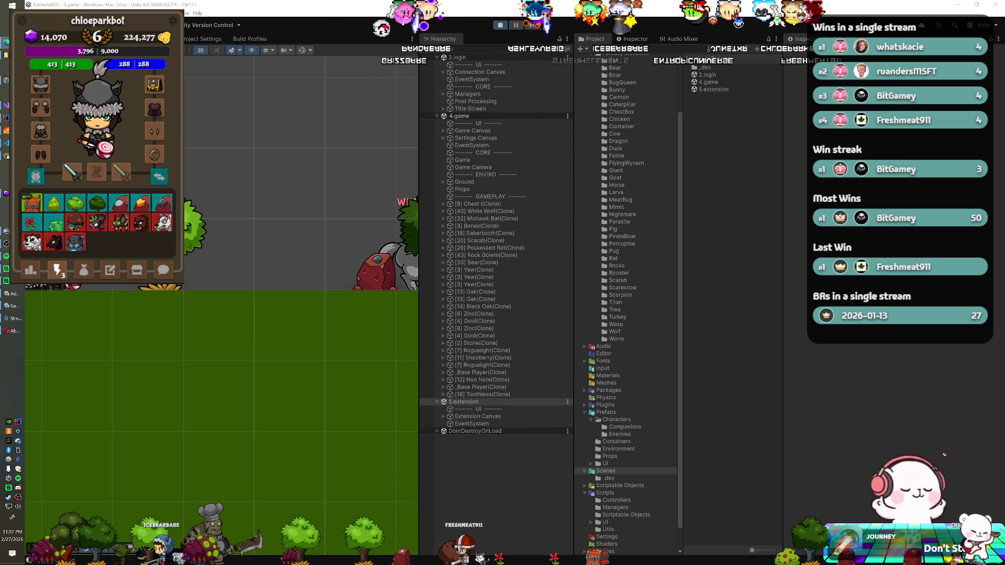
{"action": "key", "text": "alt+Tab"}
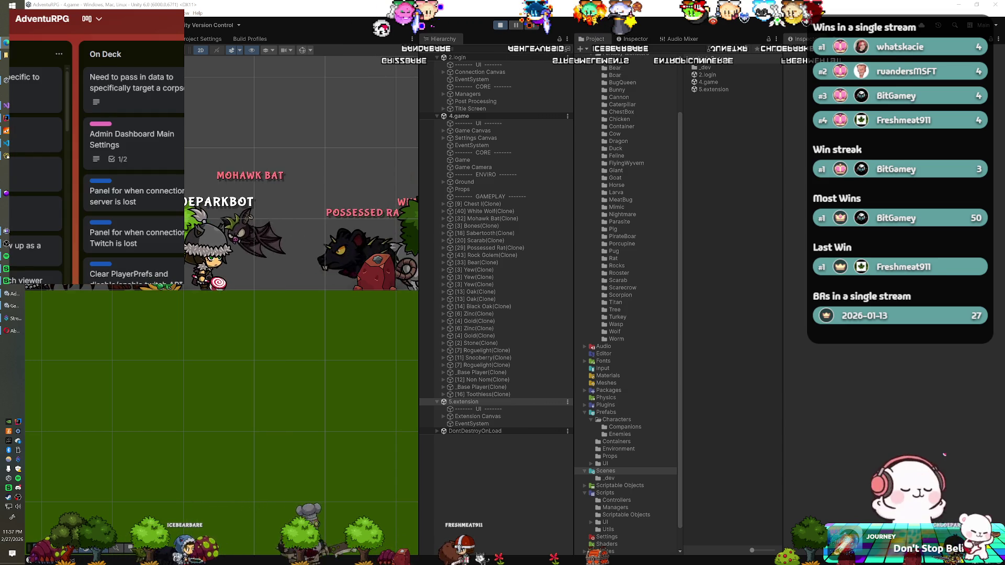
Open the Bugs-list card about players leaving and start editing its description.
{"action": "scroll", "coordinate": [97, 162], "scroll_direction": "right", "scroll_amount": 2}
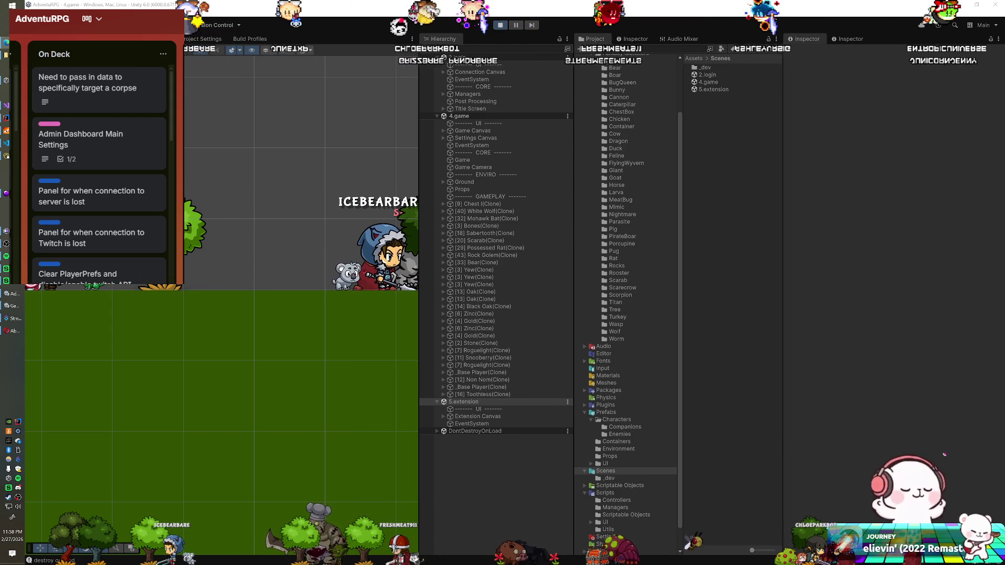
{"action": "left_click", "coordinate": [195, 11]}
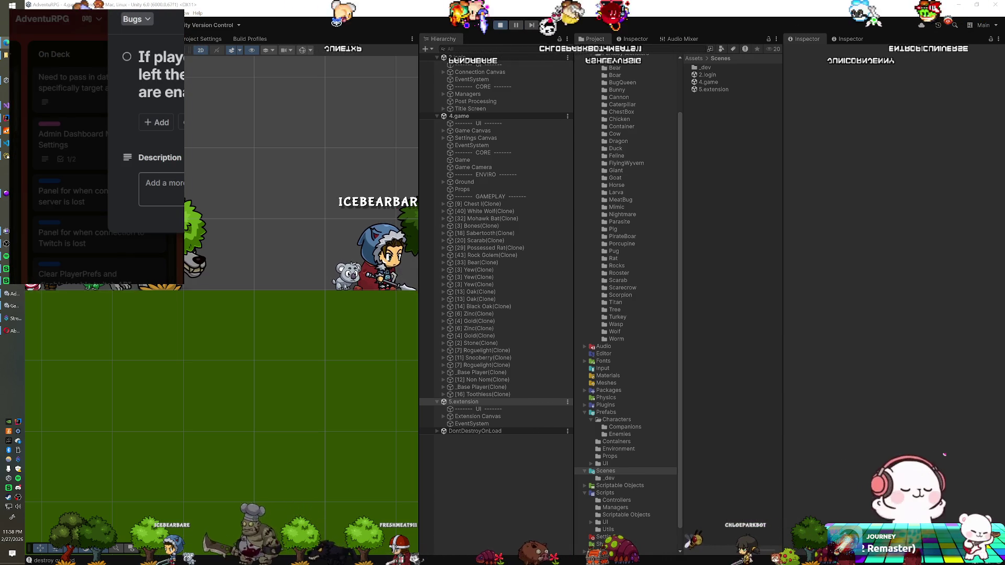
{"action": "left_click", "coordinate": [161, 189]}
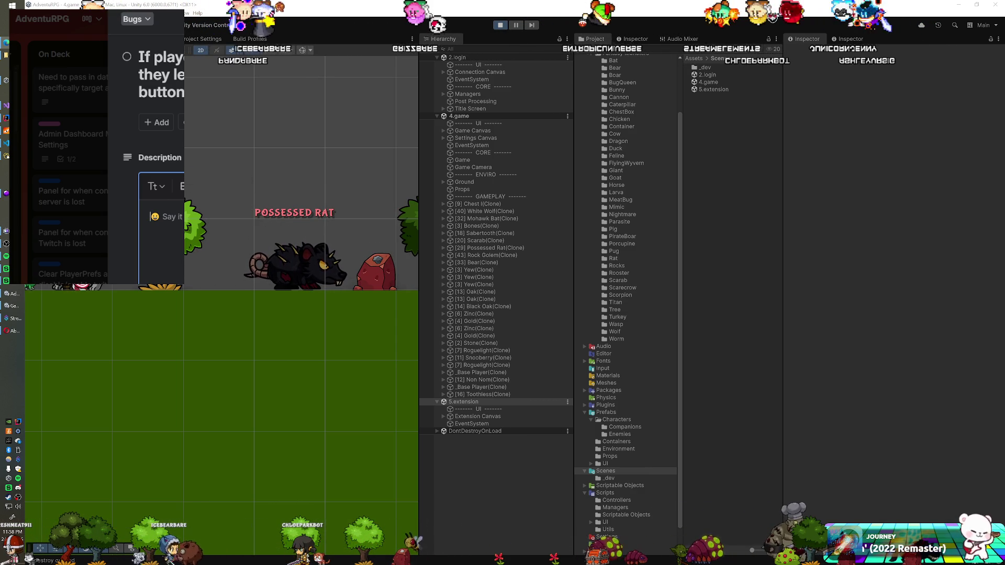
Write 'May not m…' into the bug card's description.
{"action": "type", "text": "May not m"}
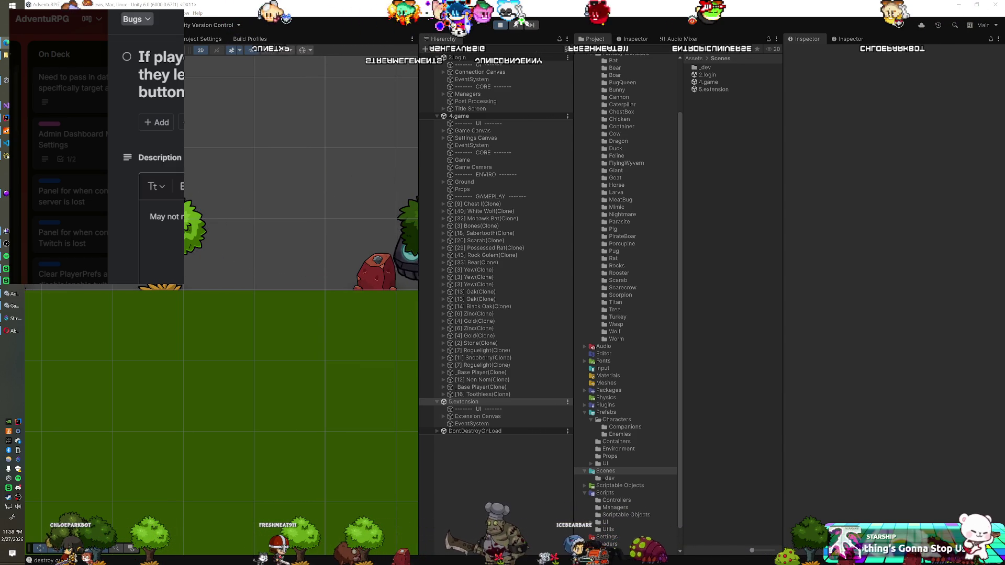
{"action": "key", "text": "Escape"}
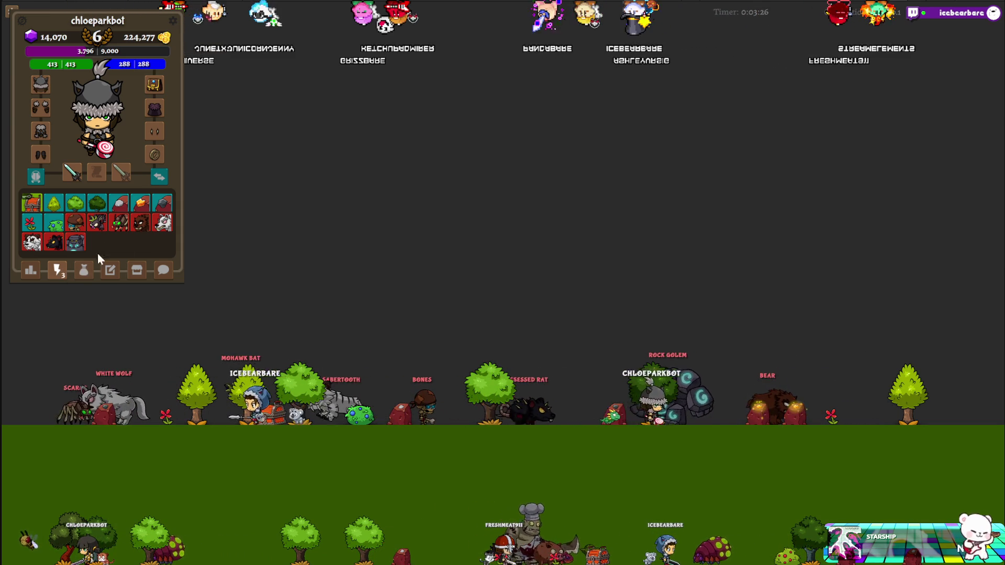
Open the Shard Lizard Corpse loot window from the Actions corpse grid.
{"action": "left_click", "coordinate": [98, 224]}
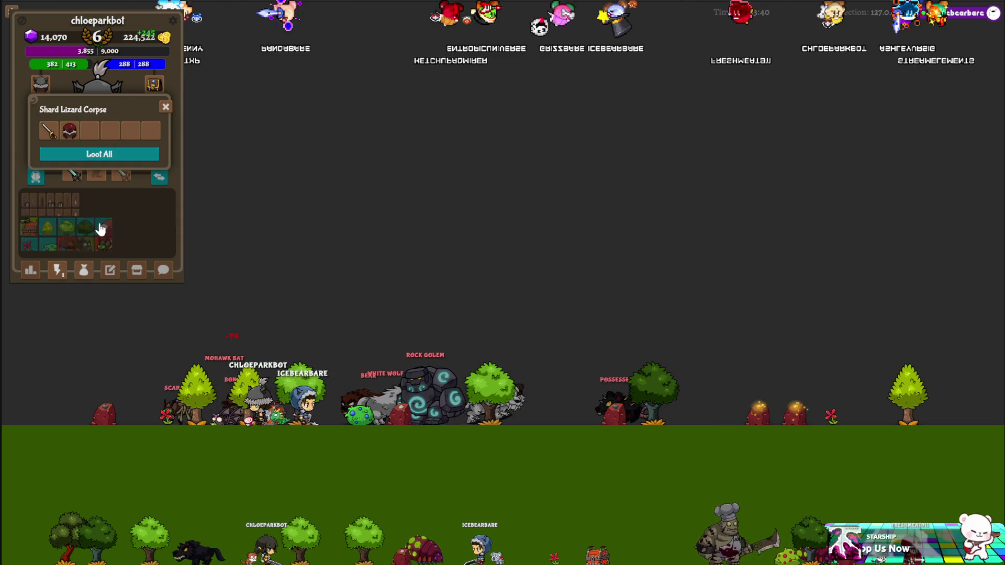
Close the Shard Lizard Corpse loot, show the corpse grid, and open a black creature corpse.
{"action": "key", "text": "i"}
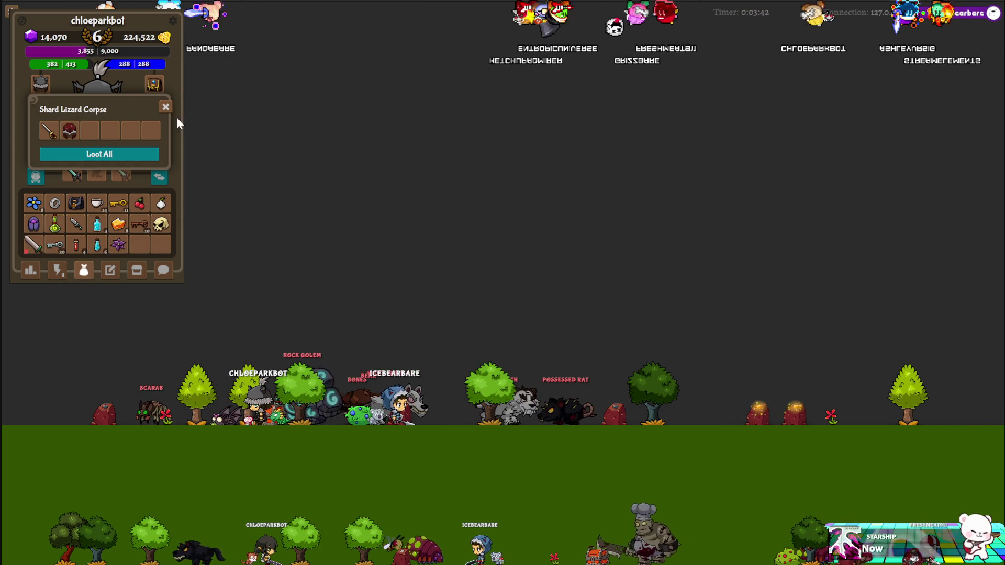
{"action": "left_click", "coordinate": [165, 107]}
{"action": "left_click", "coordinate": [57, 270]}
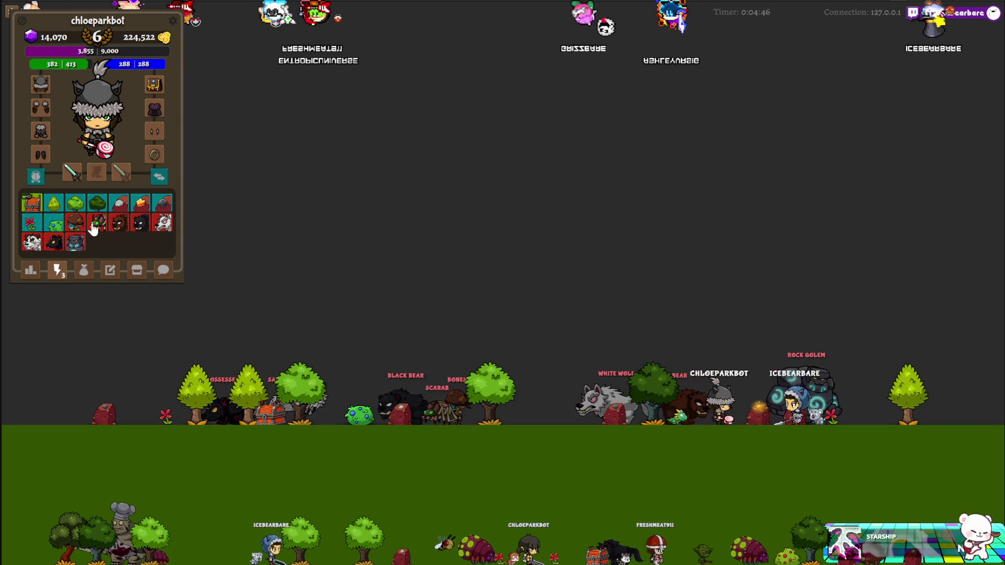
{"action": "left_click", "coordinate": [55, 240]}
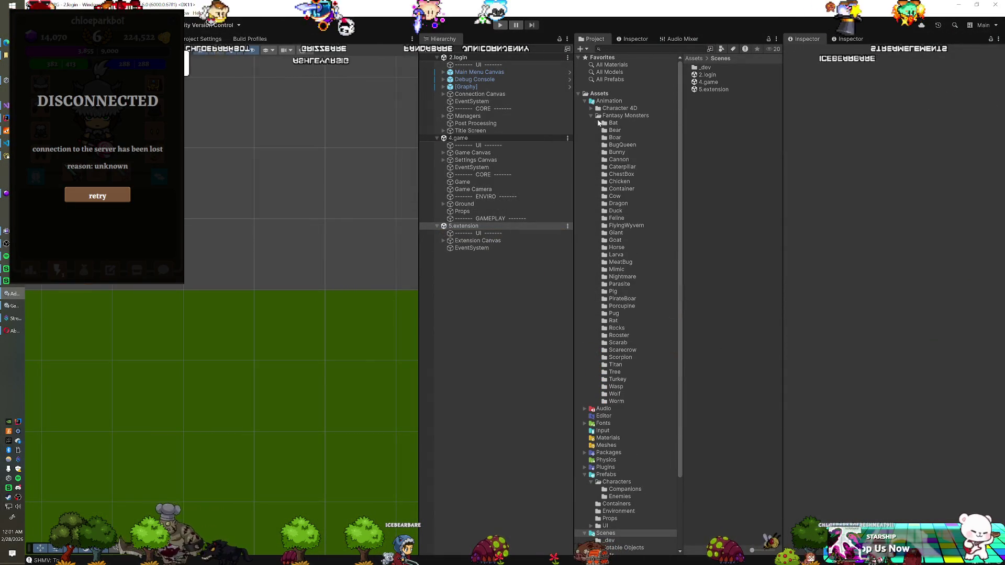
Collapse the Assets/Animation folder in the Project panel.
{"action": "left_click", "coordinate": [585, 102]}
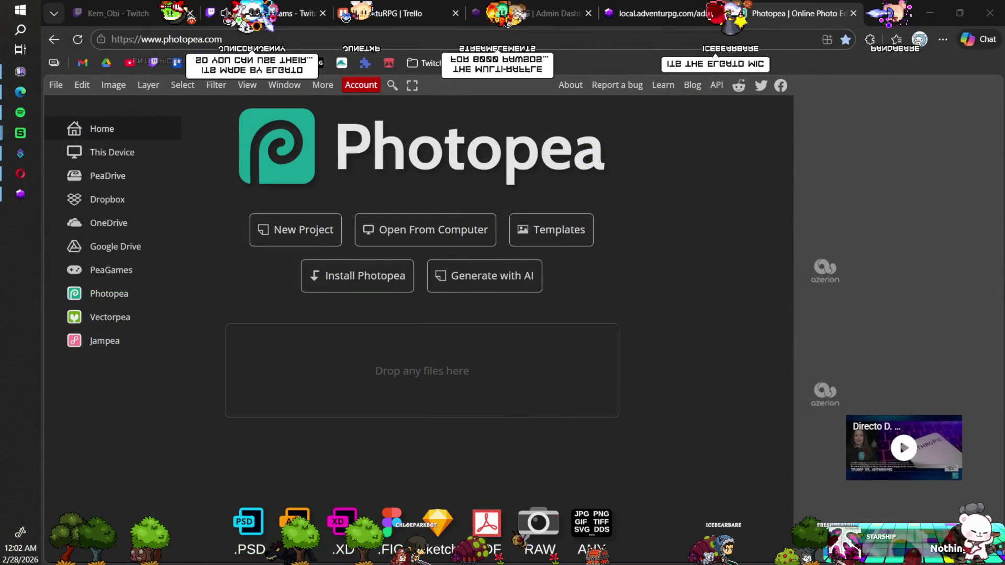
Browse from the computer to the AdventuRPG project folder in Quick access.
{"action": "left_click", "coordinate": [417, 225]}
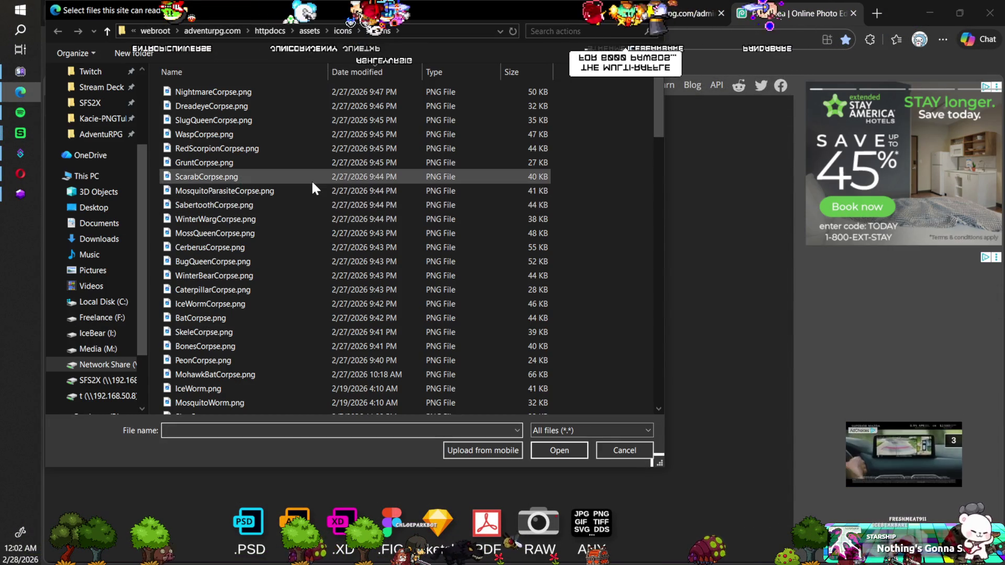
{"action": "scroll", "coordinate": [311, 180], "scroll_direction": "down", "scroll_amount": 4}
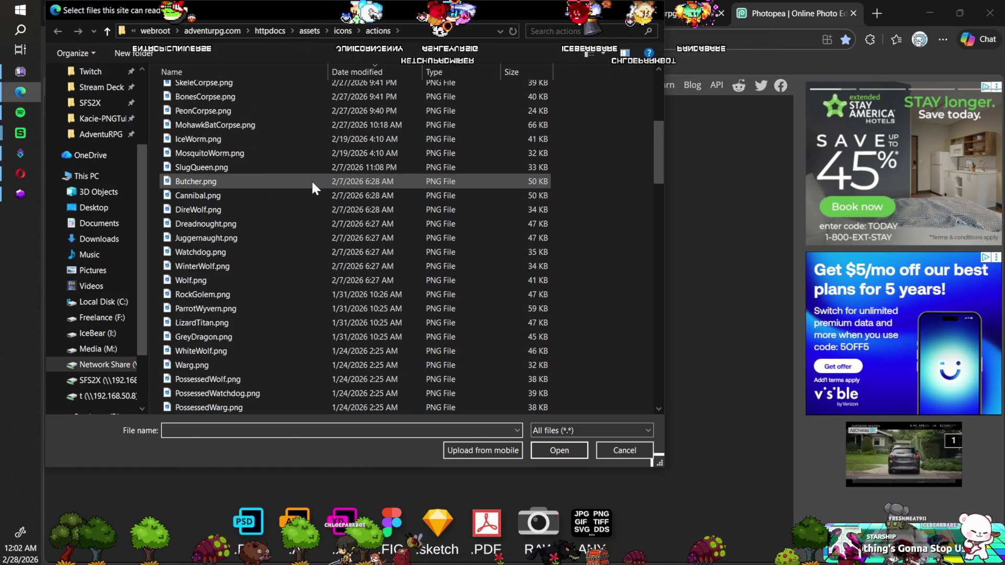
{"action": "scroll", "coordinate": [312, 185], "scroll_direction": "up", "scroll_amount": 3}
{"action": "left_click", "coordinate": [101, 134]}
{"action": "scroll", "coordinate": [260, 195], "scroll_direction": "down", "scroll_amount": 10}
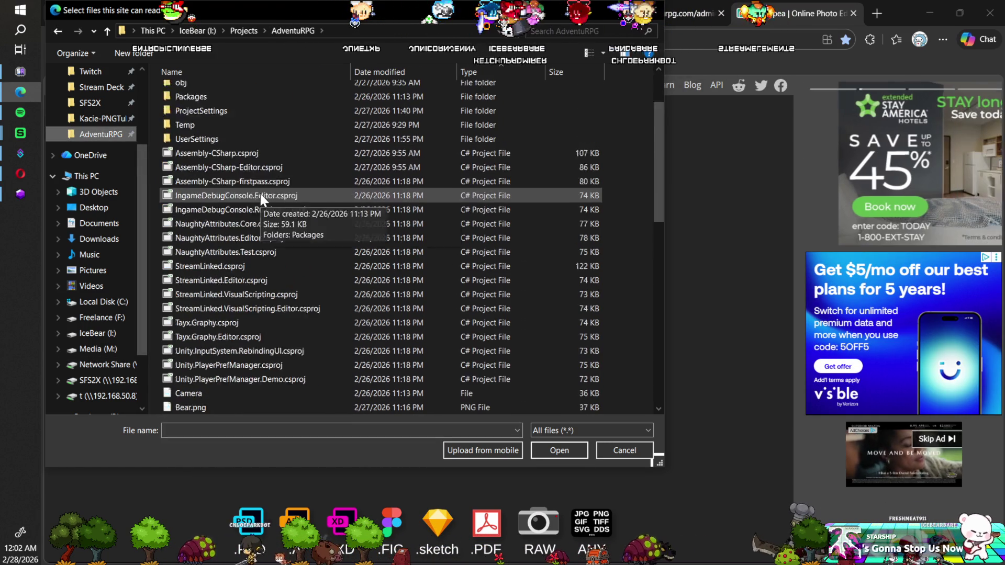
{"action": "scroll", "coordinate": [260, 198], "scroll_direction": "down", "scroll_amount": 4}
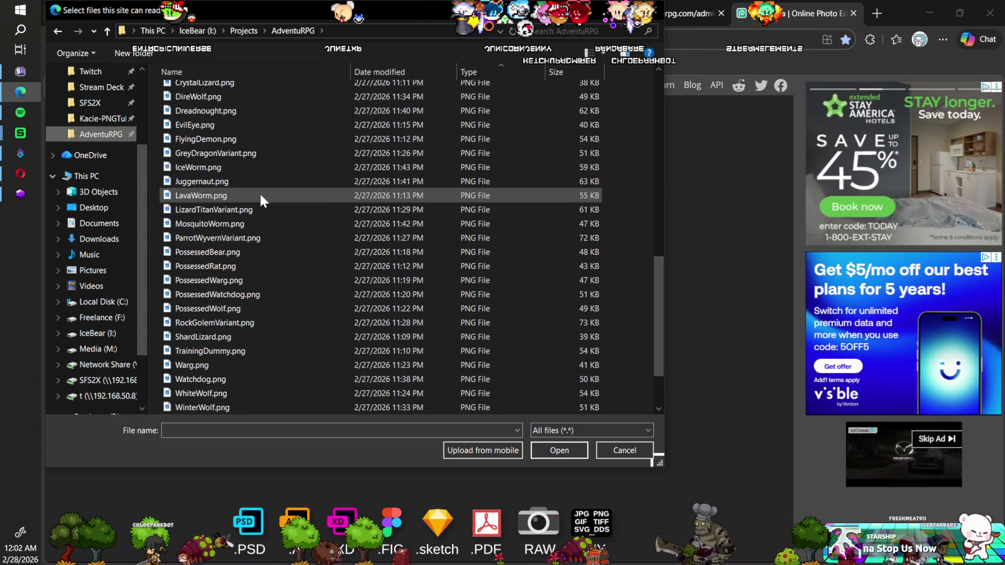
{"action": "scroll", "coordinate": [260, 199], "scroll_direction": "up", "scroll_amount": 6}
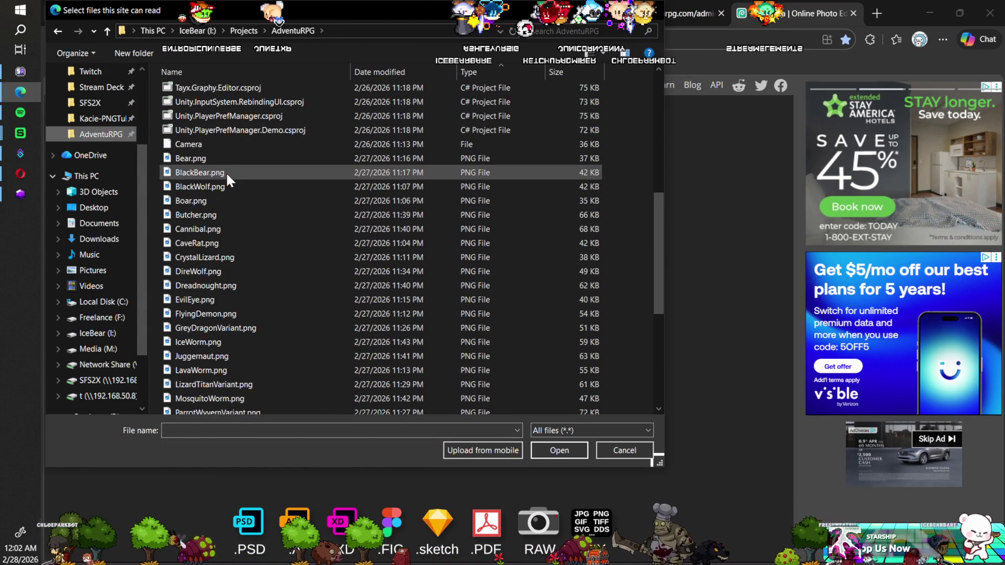
Select Bear, BlackBear, BlackWolf, Boar and Butcher PNGs and open them.
{"action": "left_click", "coordinate": [223, 159]}
{"action": "left_click", "coordinate": [222, 171], "text": "ctrl"}
{"action": "left_click", "coordinate": [222, 186], "text": "ctrl"}
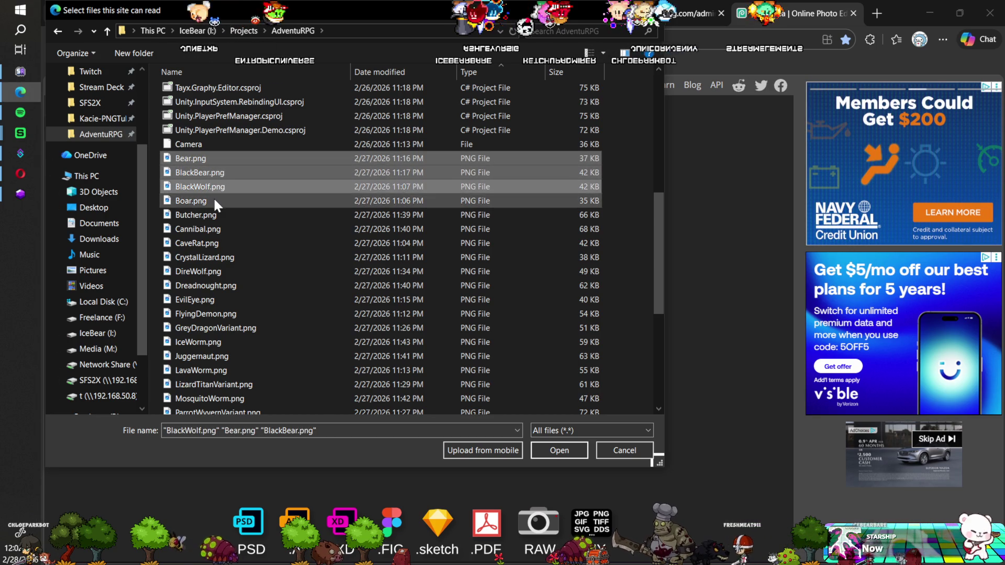
{"action": "left_click", "coordinate": [213, 200], "text": "ctrl"}
{"action": "left_click", "coordinate": [213, 215], "text": "ctrl"}
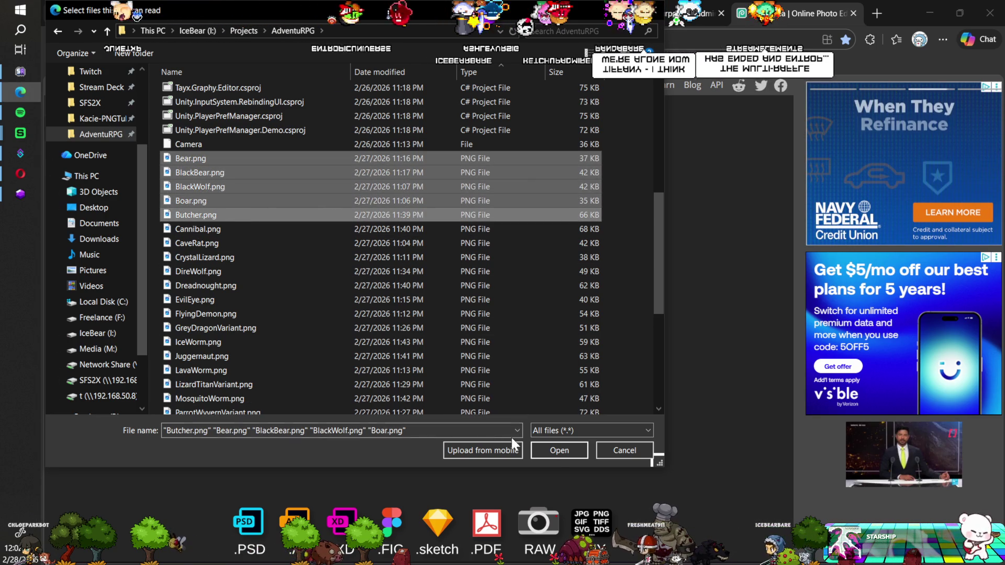
{"action": "left_click", "coordinate": [554, 448]}
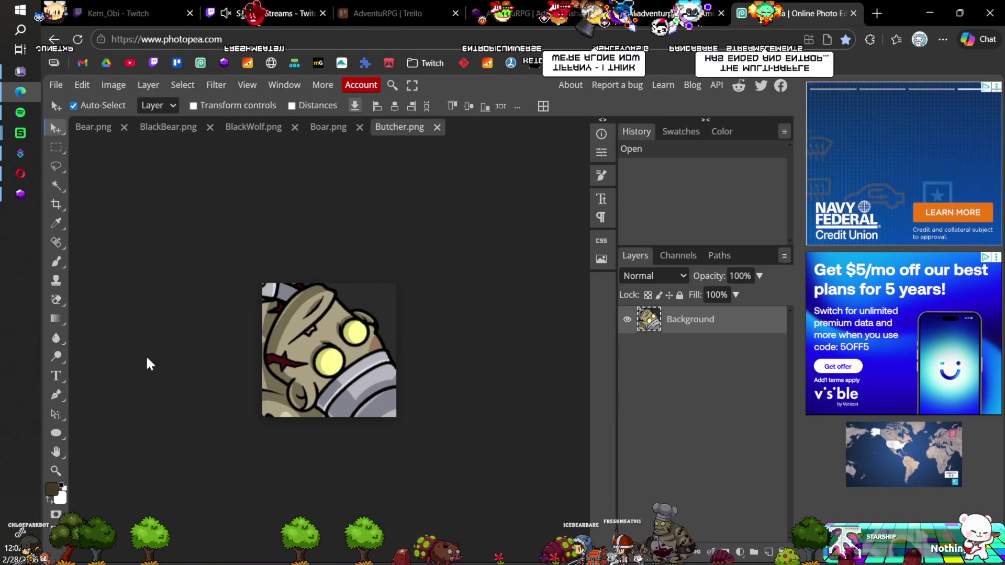
Erase the Butcher icon's background with Magic Eraser at tolerance 20, then save and close it.
{"action": "left_click", "coordinate": [54, 300]}
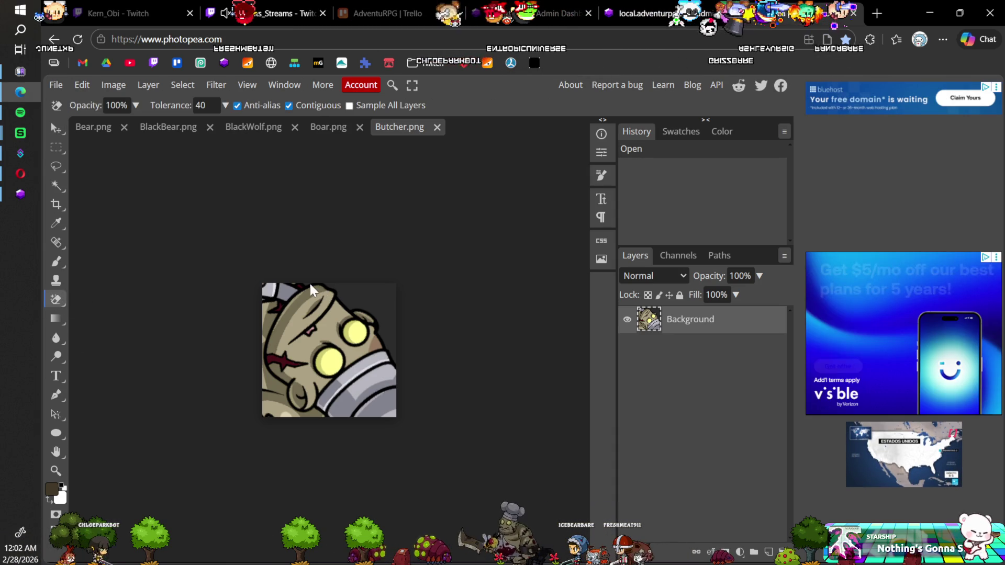
{"action": "scroll", "coordinate": [311, 316], "scroll_direction": "up", "scroll_amount": 1}
{"action": "scroll", "coordinate": [313, 319], "scroll_direction": "up", "scroll_amount": 1}
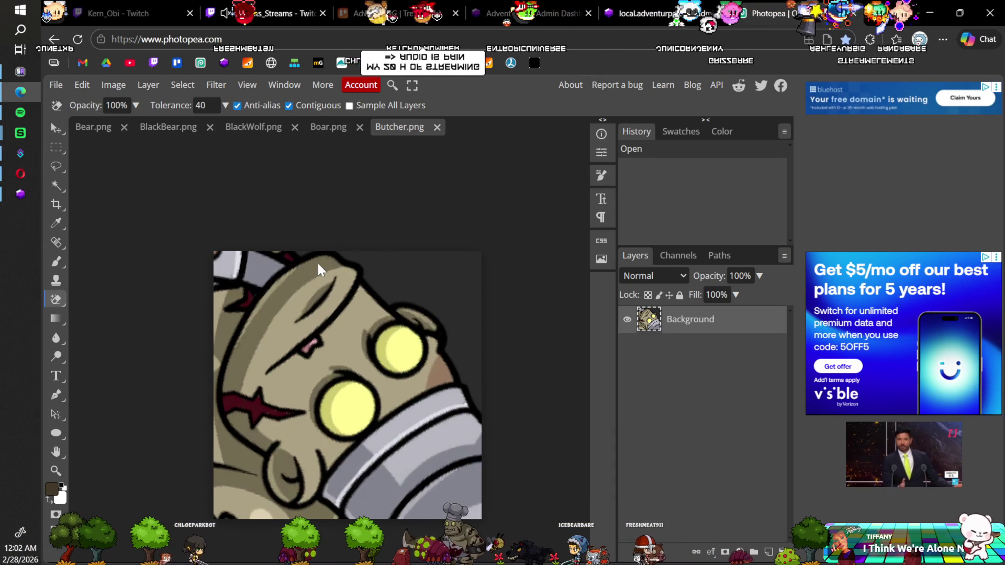
{"action": "left_click", "coordinate": [399, 268]}
{"action": "left_click", "coordinate": [399, 268]}
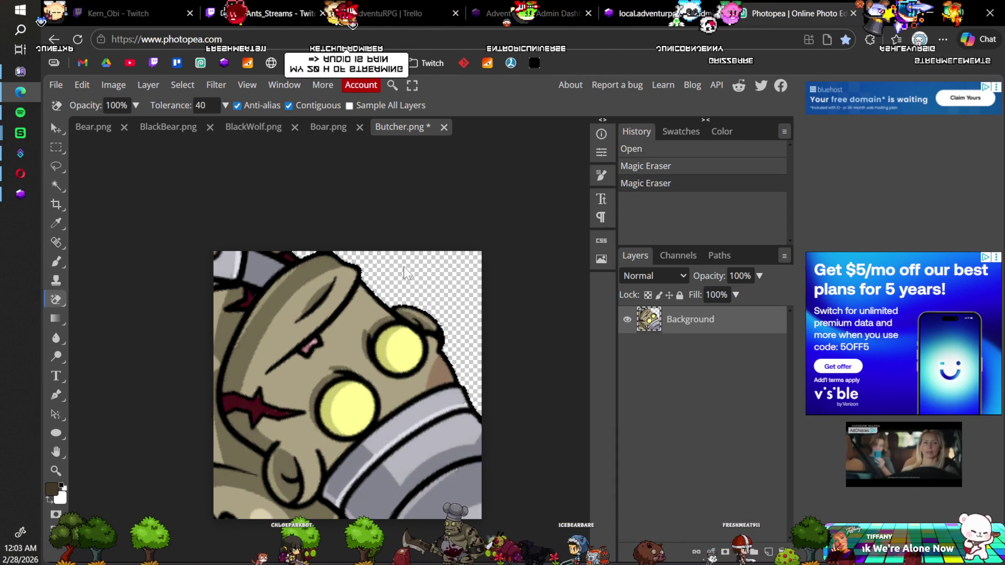
{"action": "key", "text": "ctrl+z"}
{"action": "key", "text": "ctrl+z"}
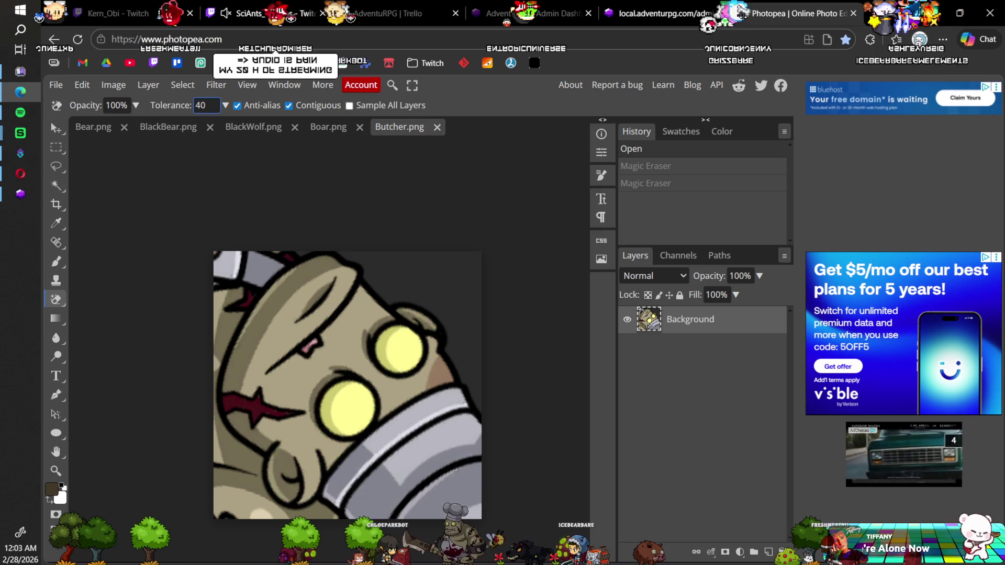
{"action": "left_click_drag", "start_coordinate": [162, 105], "coordinate": [151, 105]}
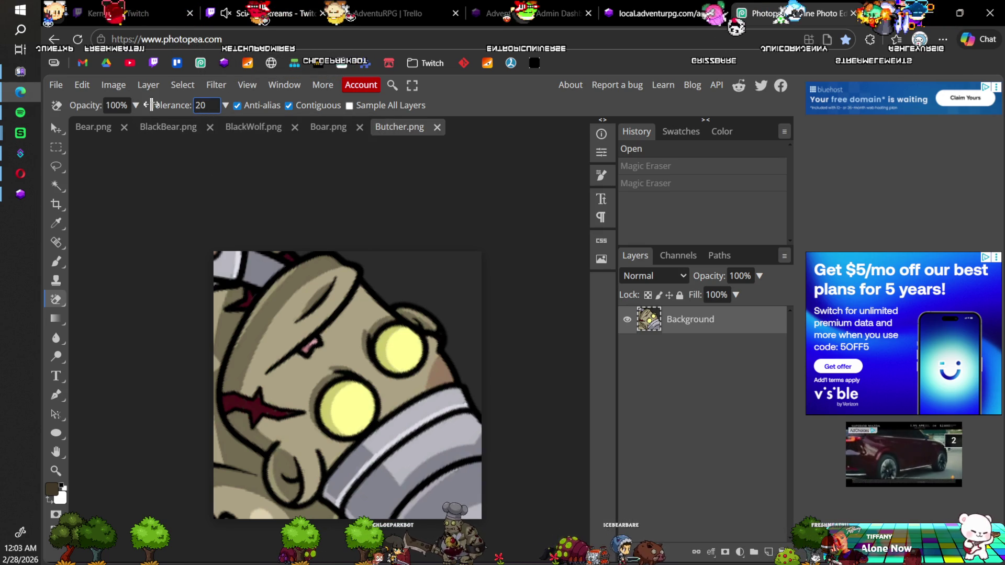
{"action": "left_click", "coordinate": [306, 255]}
{"action": "left_click", "coordinate": [408, 273]}
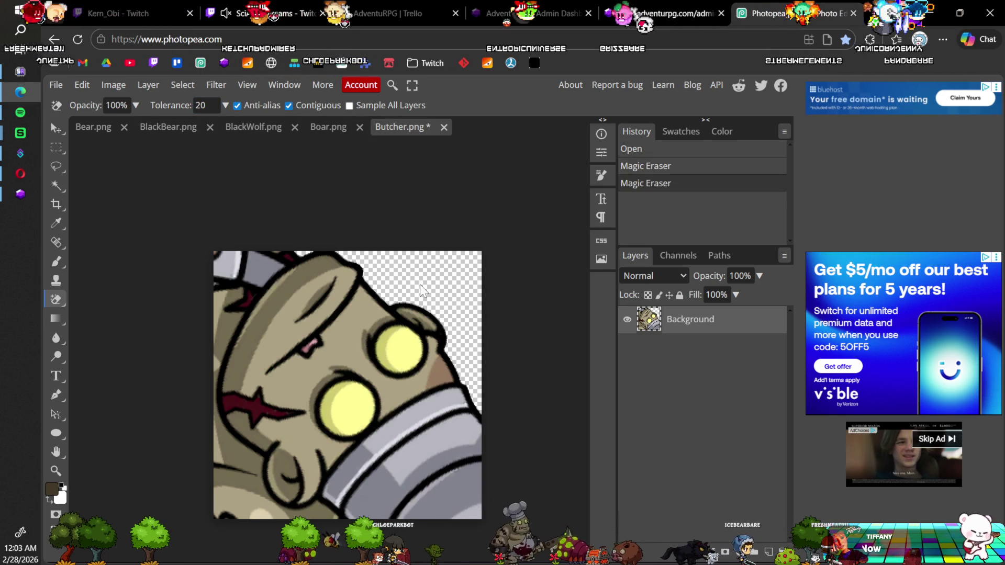
{"action": "scroll", "coordinate": [422, 291], "scroll_direction": "down", "scroll_amount": 4}
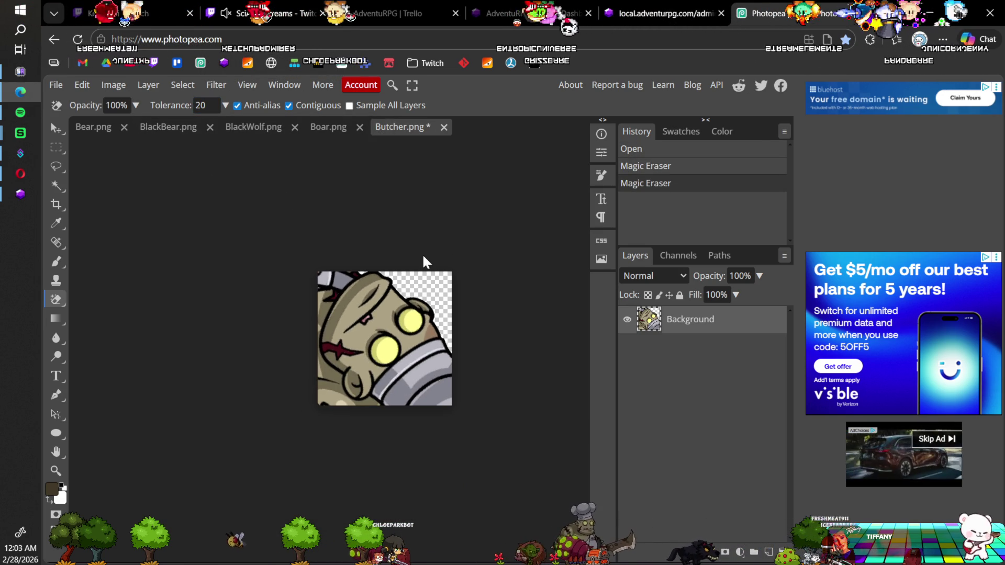
{"action": "key", "text": "ctrl+s"}
{"action": "left_click", "coordinate": [578, 114]}
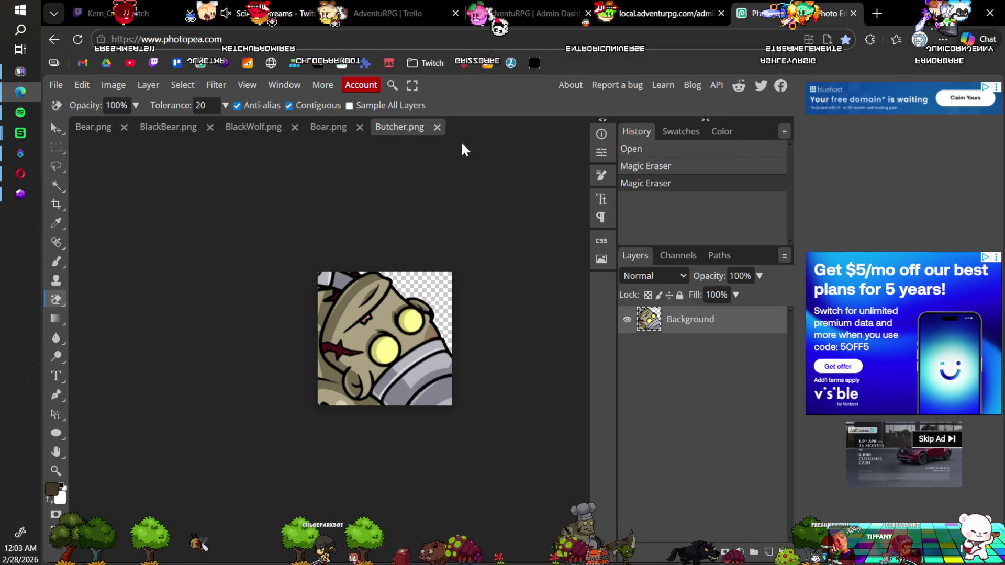
{"action": "left_click", "coordinate": [437, 127]}
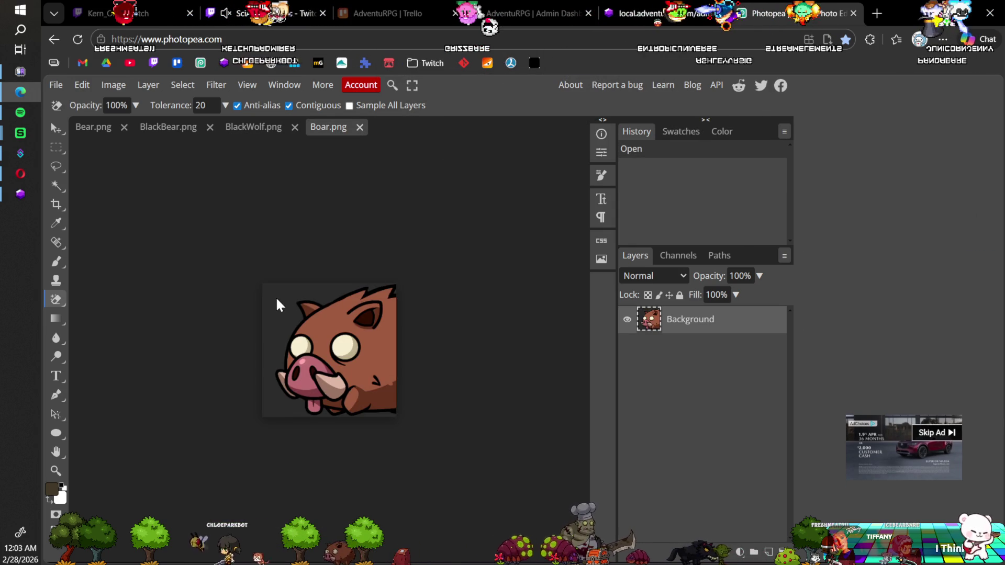
Make the Boar icon's background transparent, then save and close it.
{"action": "left_click", "coordinate": [292, 297]}
{"action": "key", "text": "ctrl+s"}
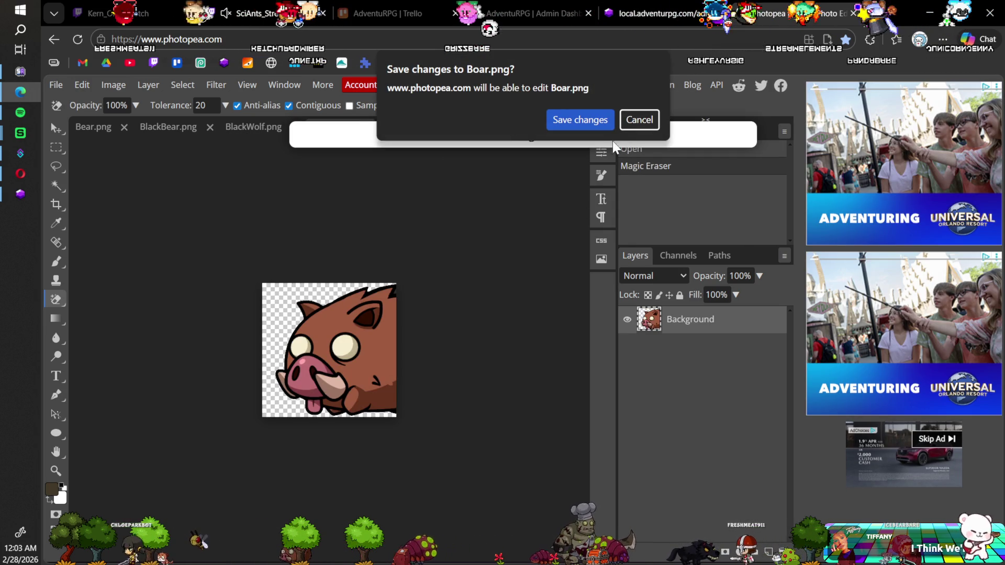
{"action": "left_click", "coordinate": [595, 121]}
{"action": "left_click", "coordinate": [361, 127]}
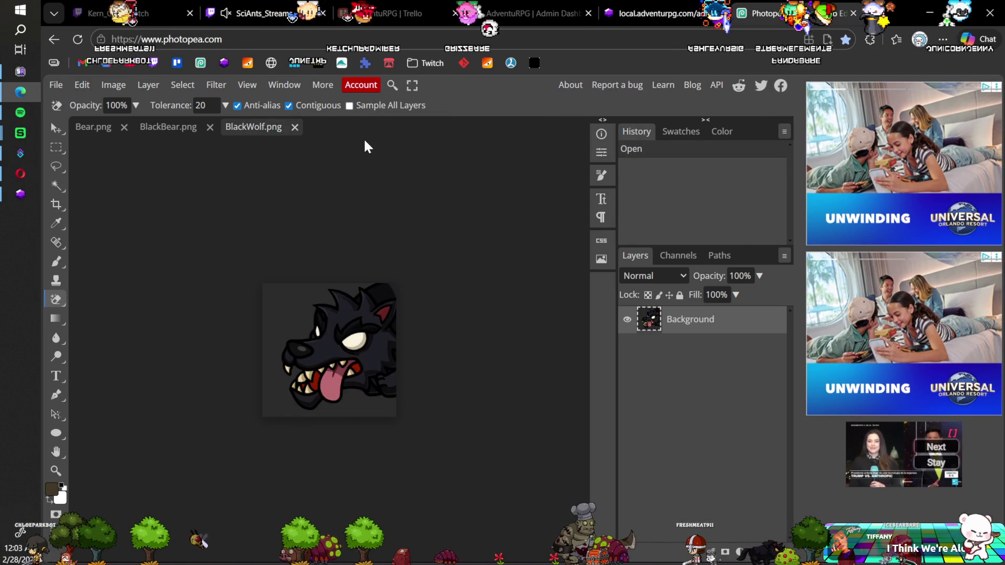
Make the BlackWolf icon's background transparent, then save and close it.
{"action": "left_click", "coordinate": [299, 297]}
{"action": "key", "text": "ctrl+s"}
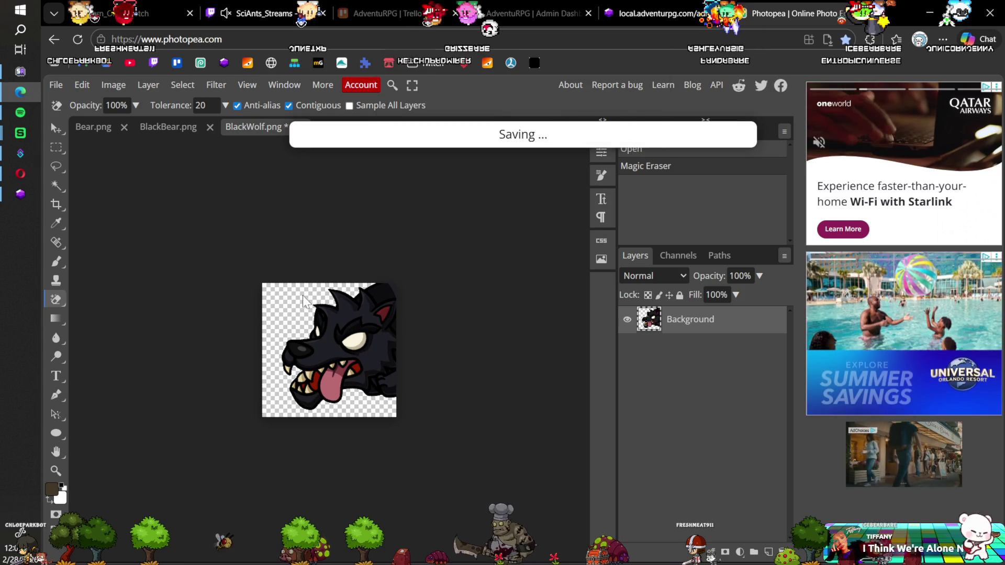
{"action": "left_click", "coordinate": [563, 126]}
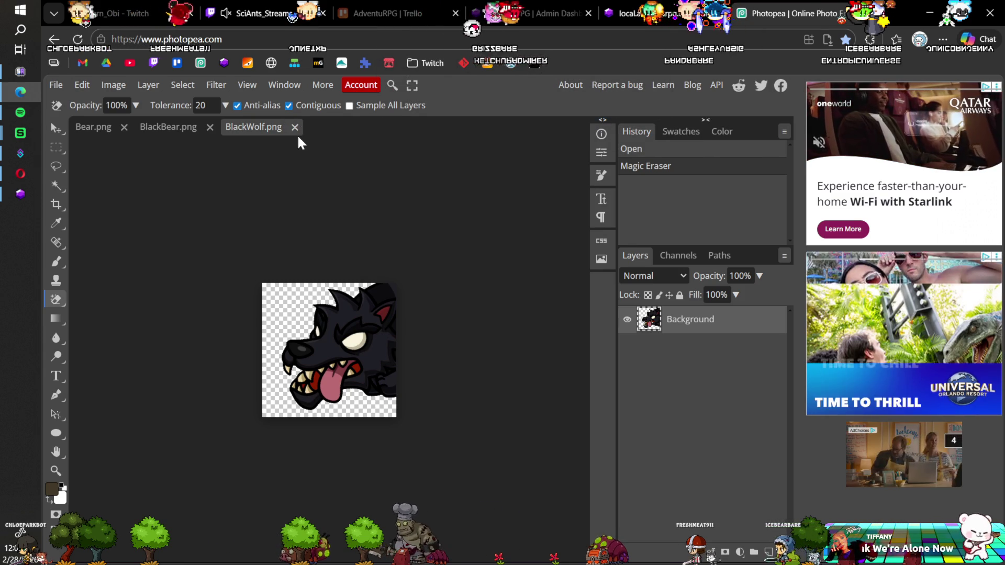
{"action": "left_click", "coordinate": [294, 127]}
Erase all background patches around the BlackBear icon, then save and close it.
{"action": "left_click", "coordinate": [286, 301]}
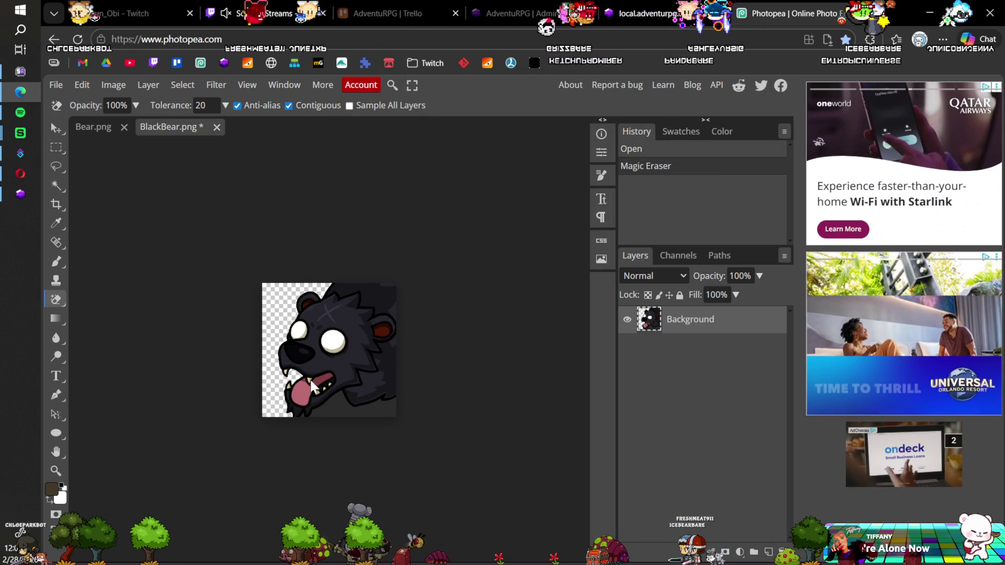
{"action": "left_click", "coordinate": [330, 415]}
{"action": "scroll", "coordinate": [312, 426], "scroll_direction": "up", "scroll_amount": 2}
{"action": "scroll", "coordinate": [307, 433], "scroll_direction": "up", "scroll_amount": 2}
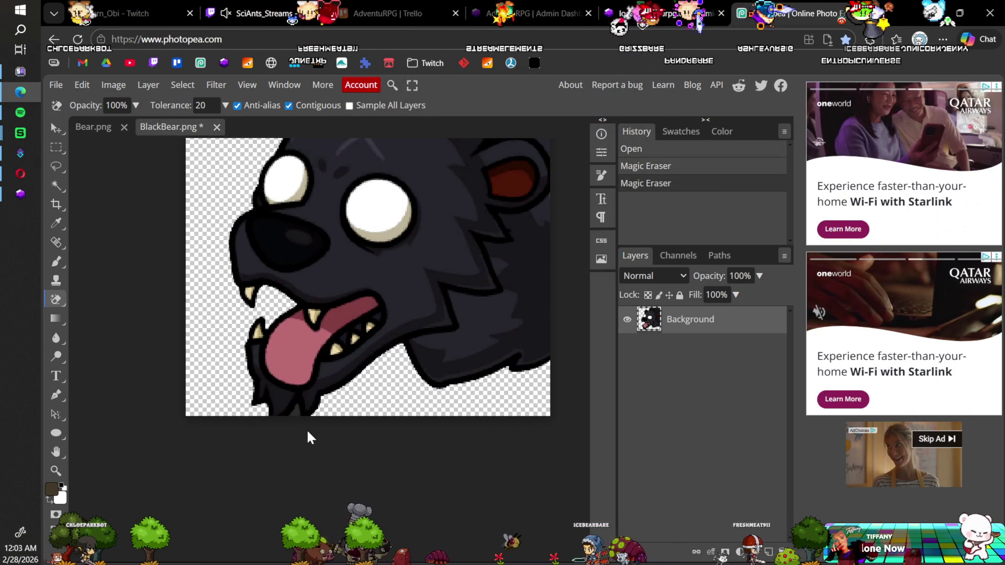
{"action": "left_click", "coordinate": [293, 410]}
{"action": "scroll", "coordinate": [328, 378], "scroll_direction": "down", "scroll_amount": 1}
{"action": "scroll", "coordinate": [329, 378], "scroll_direction": "down", "scroll_amount": 1}
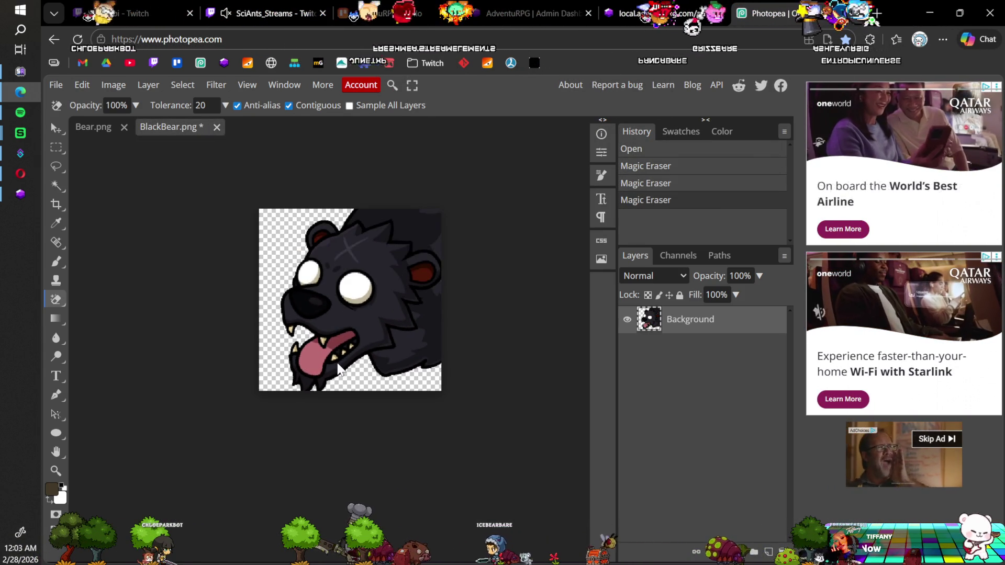
{"action": "key", "text": "ctrl+s"}
{"action": "left_click", "coordinate": [575, 122]}
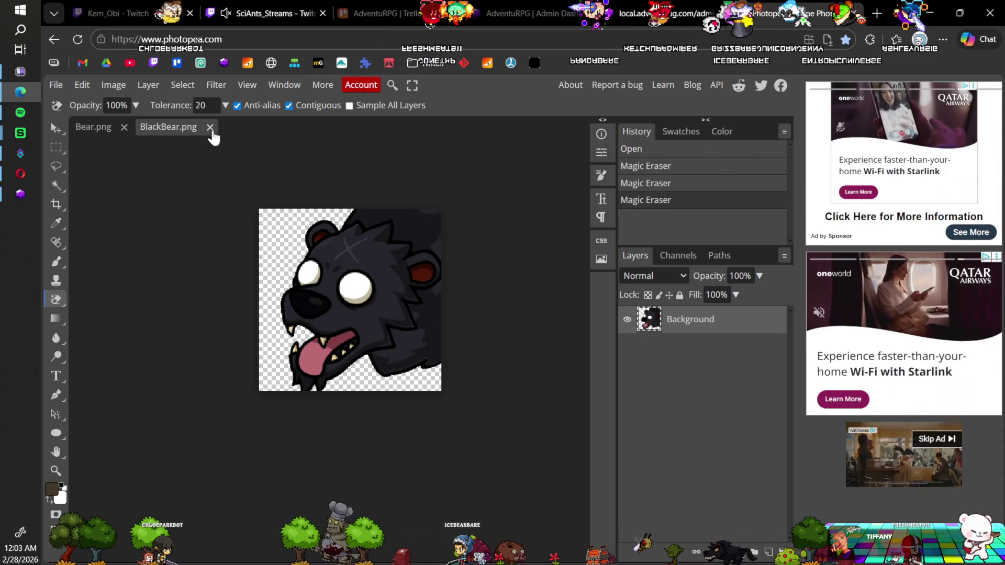
{"action": "left_click", "coordinate": [216, 127]}
Make the Bear icon's background transparent, then save and close it.
{"action": "left_click", "coordinate": [276, 307]}
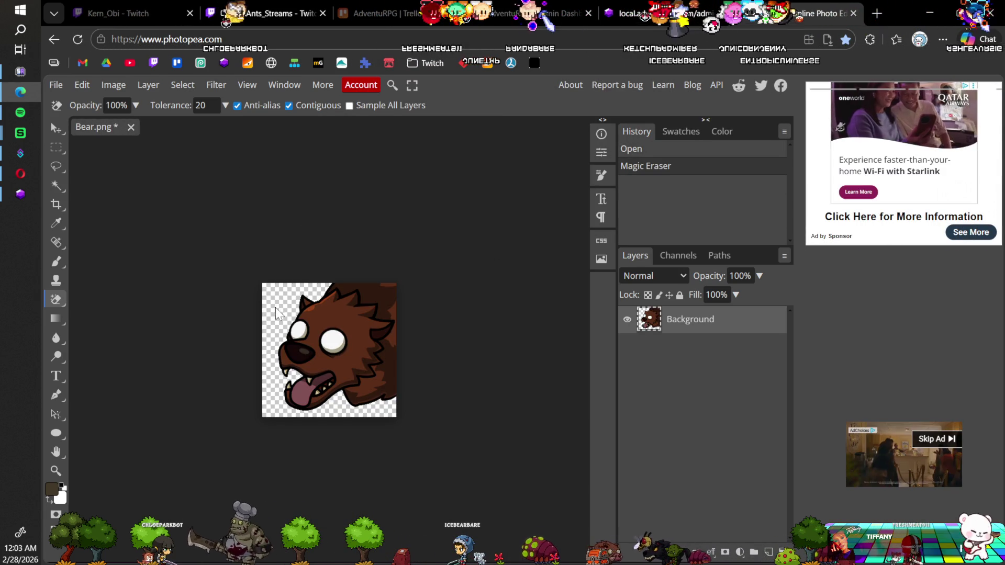
{"action": "key", "text": "ctrl+s"}
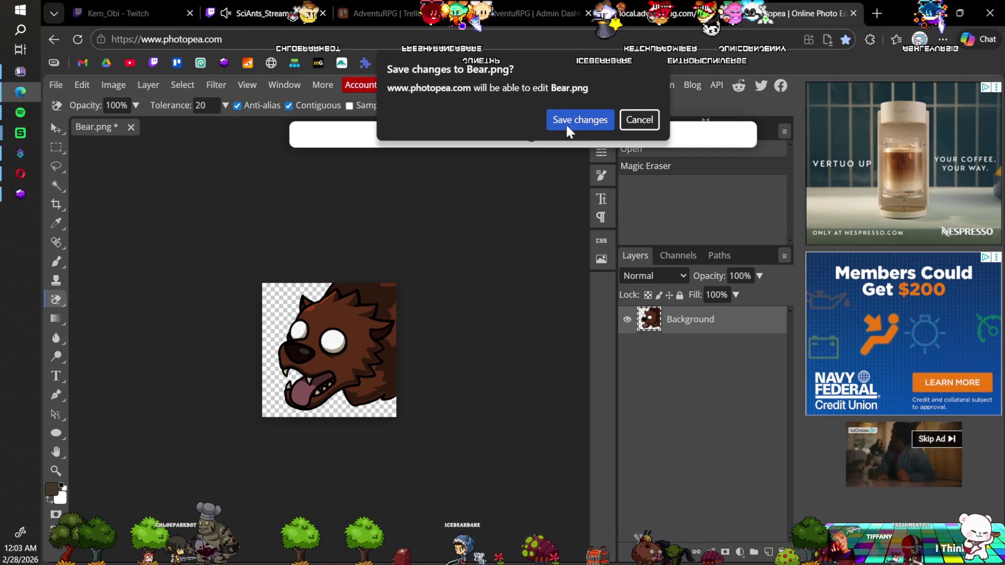
{"action": "left_click", "coordinate": [575, 121]}
{"action": "left_click", "coordinate": [130, 127]}
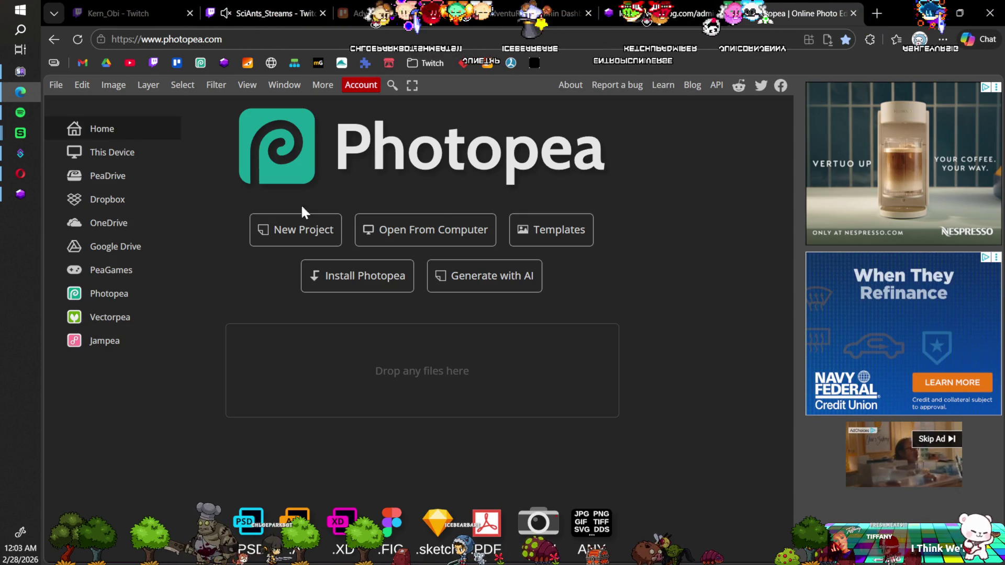
Open the six icons from Cannibal.png through EvilEye.png from the computer.
{"action": "left_click", "coordinate": [379, 236]}
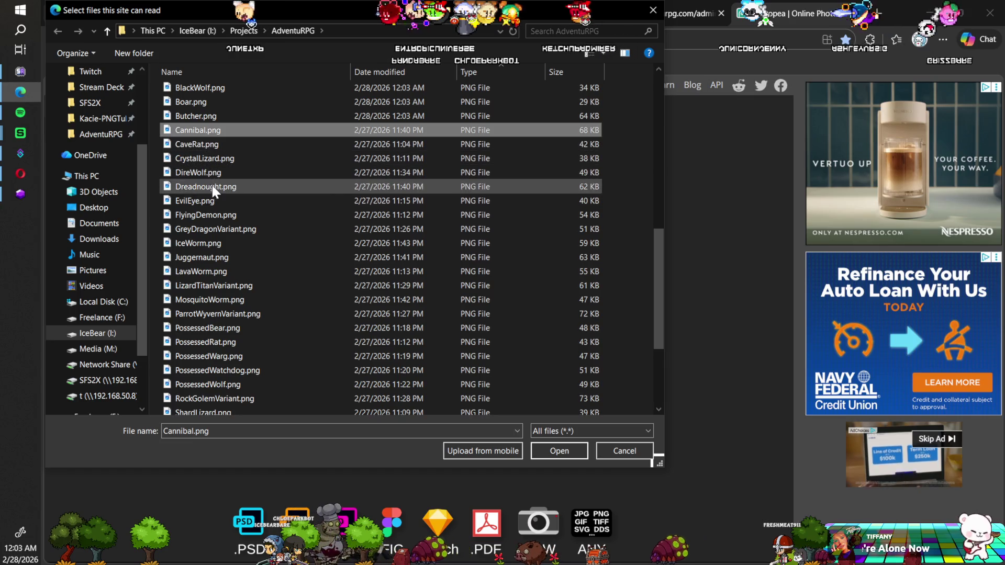
{"action": "left_click", "coordinate": [203, 204], "text": "shift"}
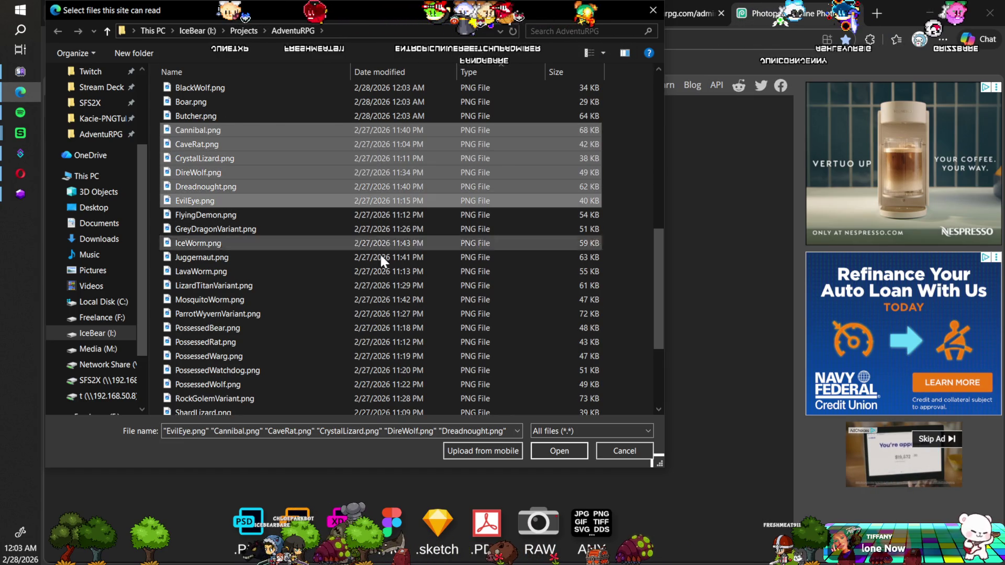
{"action": "left_click", "coordinate": [534, 449]}
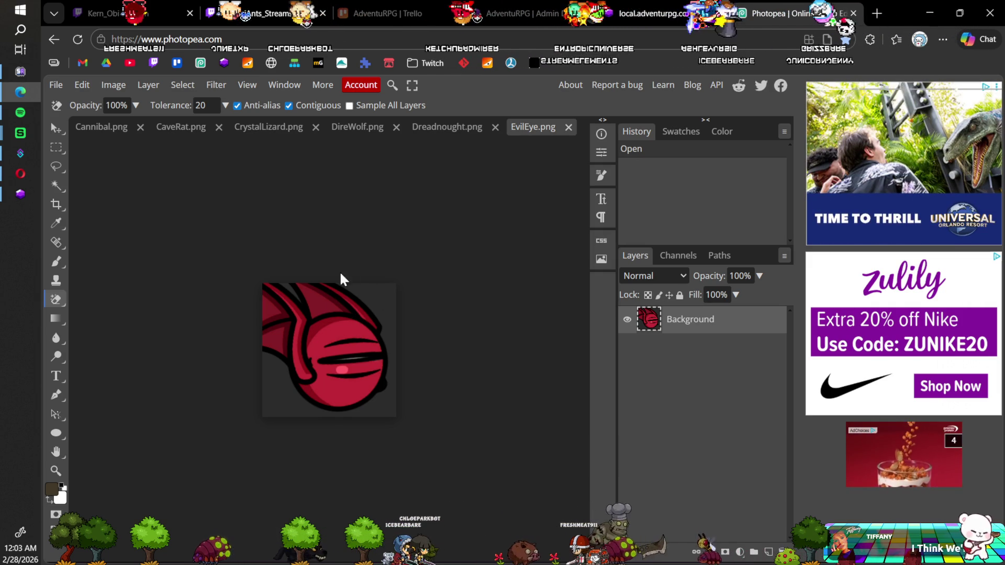
Magic-erase EvilEye's dark background, save EvilEye.png, and switch to the game test page.
{"action": "left_click", "coordinate": [372, 296]}
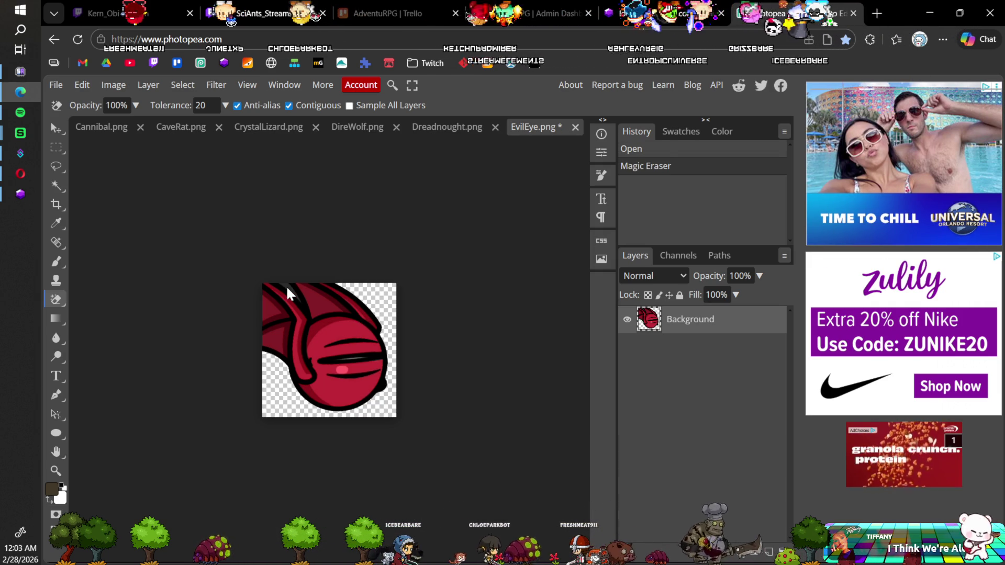
{"action": "left_click", "coordinate": [289, 294]}
{"action": "key", "text": "ctrl+s"}
{"action": "left_click", "coordinate": [575, 117]}
{"action": "key", "text": "alt+Tab"}
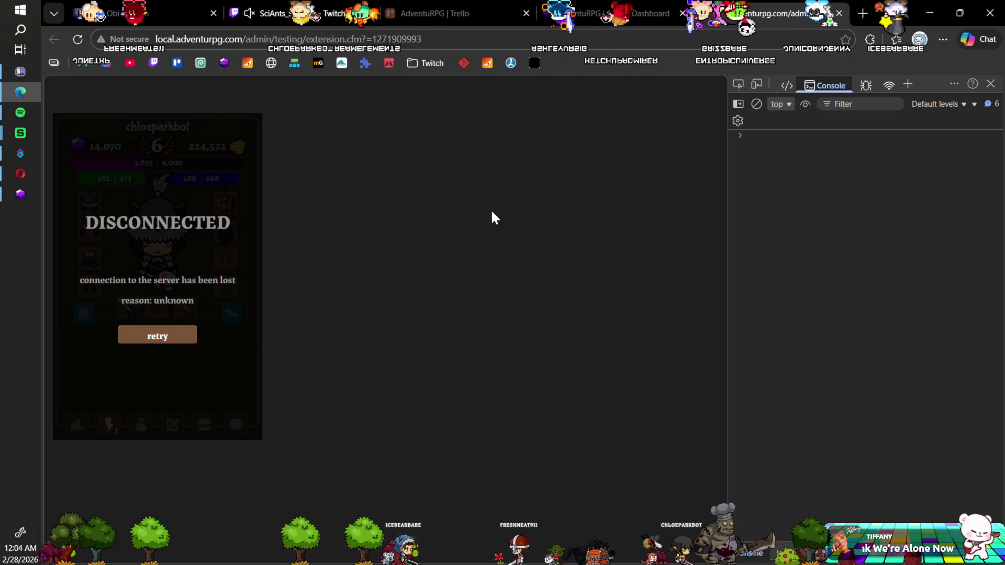
Back in Photopea, reopen Cannibal.png through EvilEye.png from the computer.
{"action": "key", "text": "alt+Tab"}
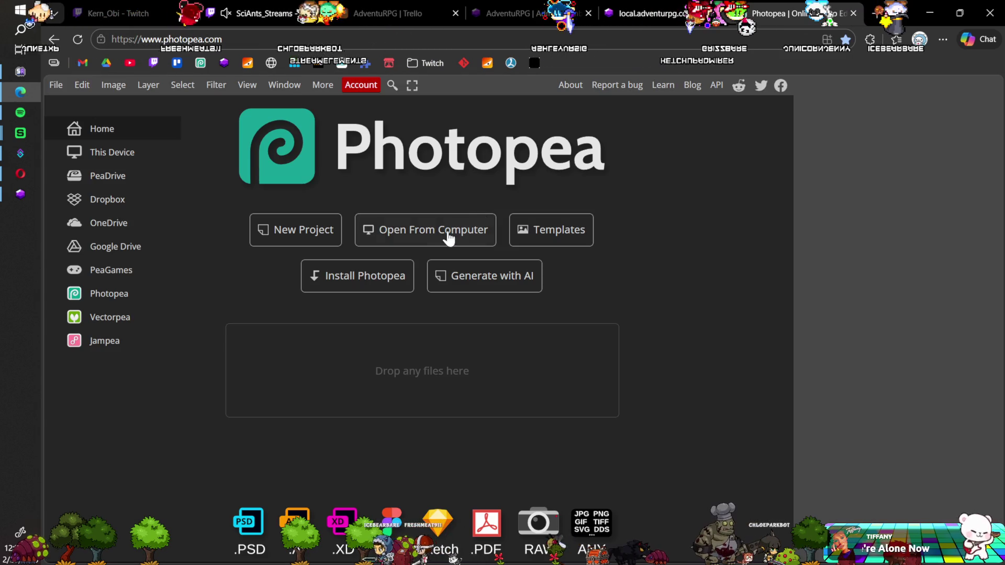
{"action": "left_click", "coordinate": [388, 230]}
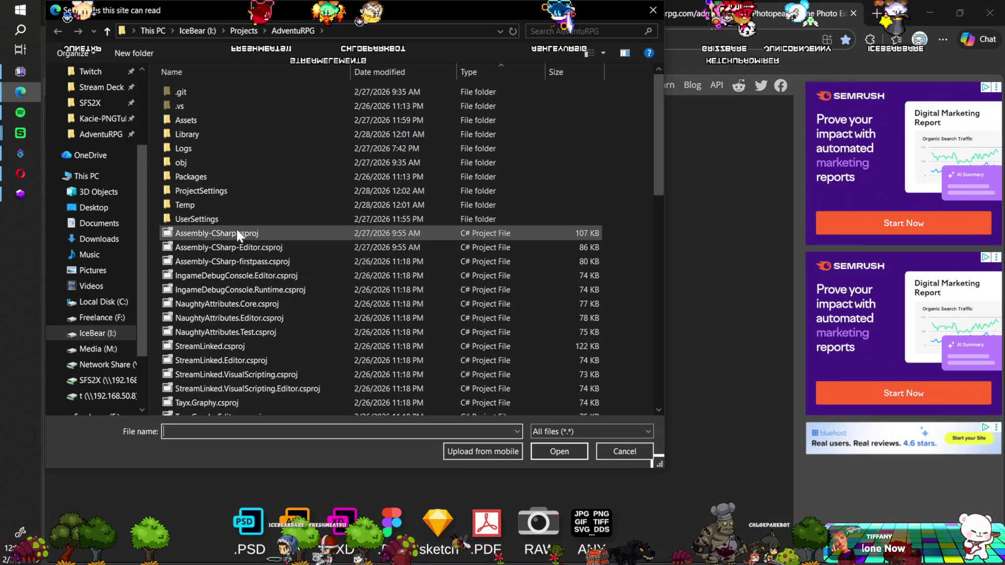
{"action": "scroll", "coordinate": [243, 238], "scroll_direction": "down", "scroll_amount": 4}
{"action": "scroll", "coordinate": [243, 238], "scroll_direction": "down", "scroll_amount": 6}
{"action": "scroll", "coordinate": [243, 237], "scroll_direction": "up", "scroll_amount": 1}
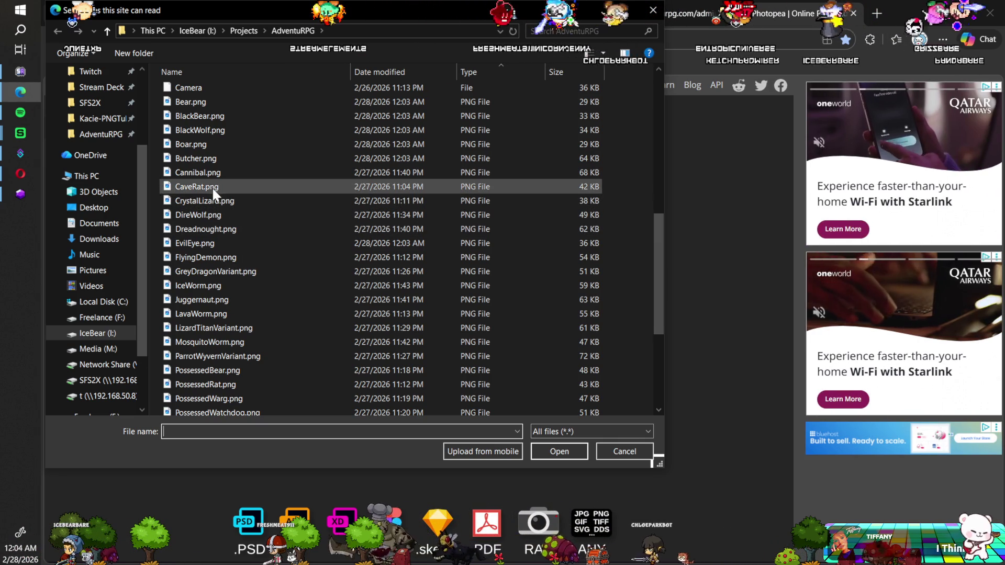
{"action": "left_click", "coordinate": [208, 174]}
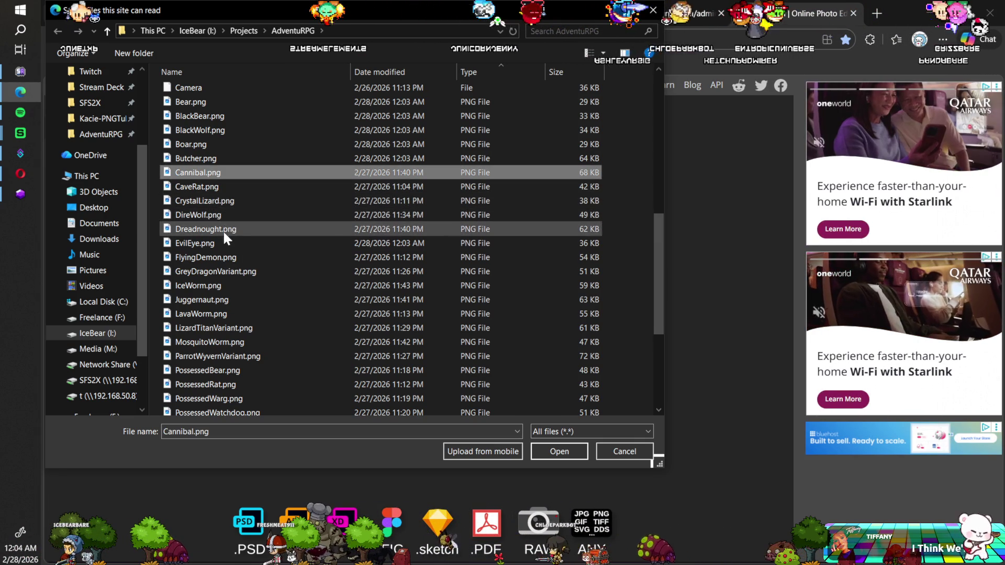
{"action": "left_click", "coordinate": [222, 245], "text": "shift"}
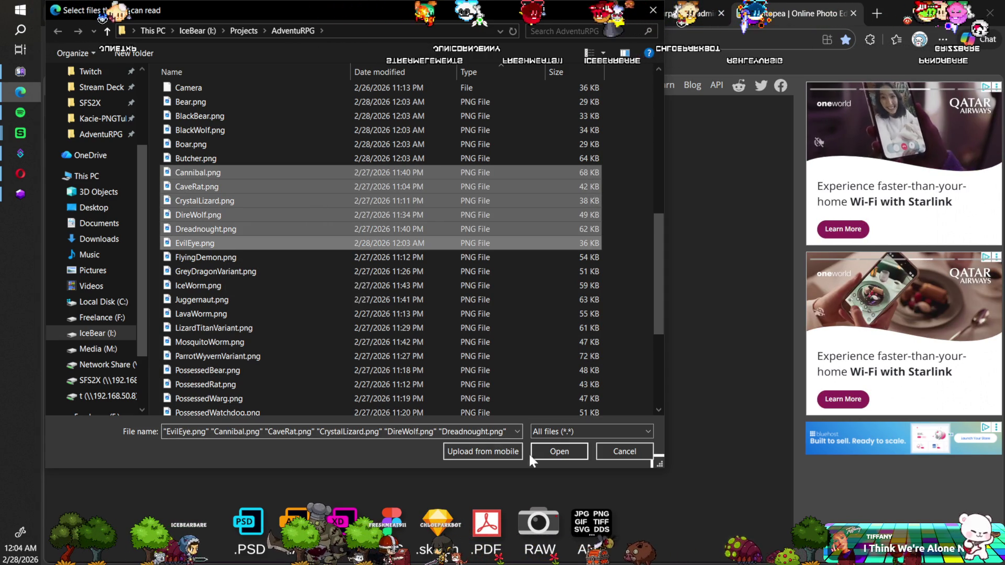
{"action": "left_click", "coordinate": [547, 452]}
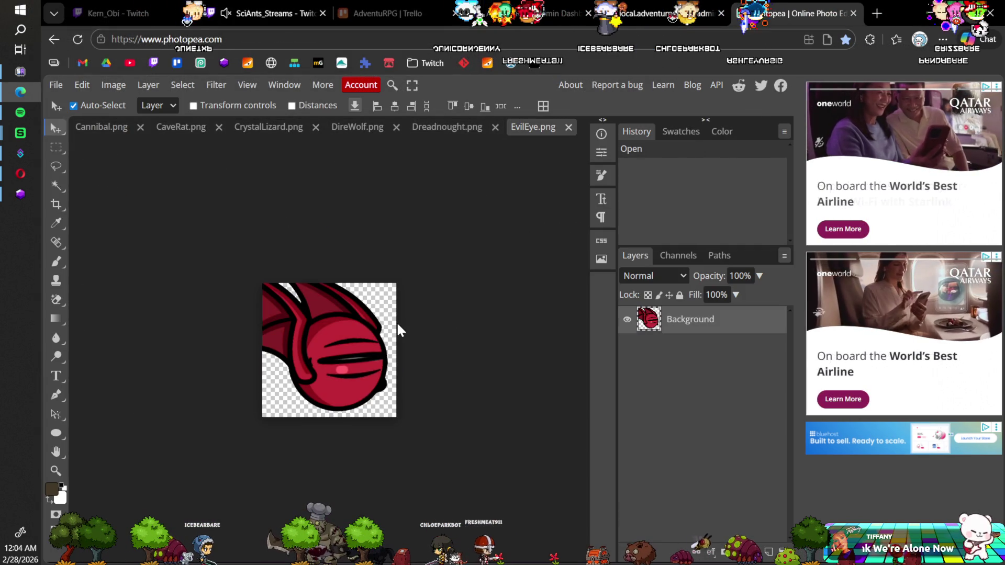
Close EvilEye, re-erase Dreadnought's background at tolerance 20, then save and close Dreadnought.png.
{"action": "left_click", "coordinate": [567, 128]}
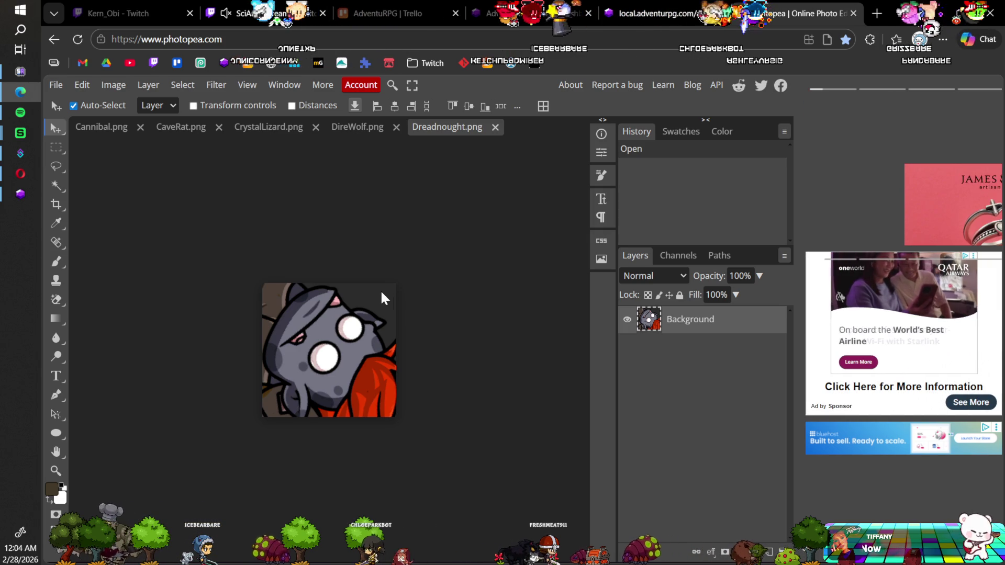
{"action": "left_click", "coordinate": [56, 299]}
{"action": "left_click", "coordinate": [363, 303]}
{"action": "left_click", "coordinate": [364, 303]}
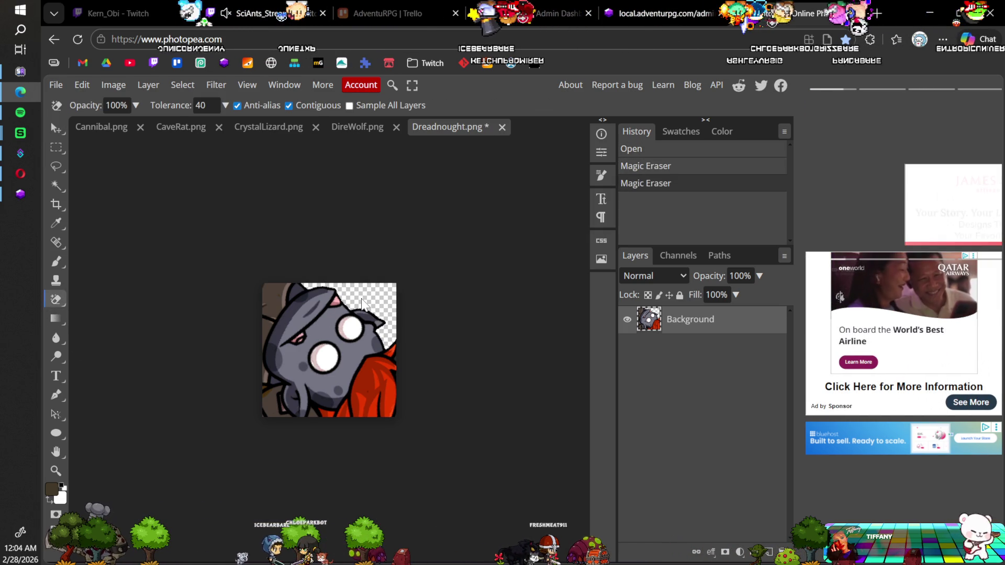
{"action": "key", "text": "ctrl+z"}
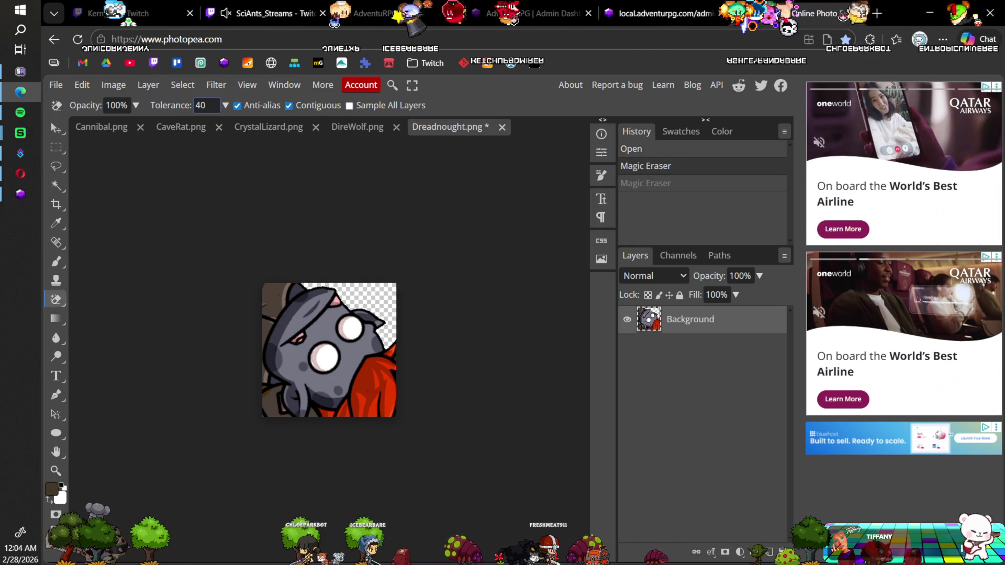
{"action": "type", "text": "20"}
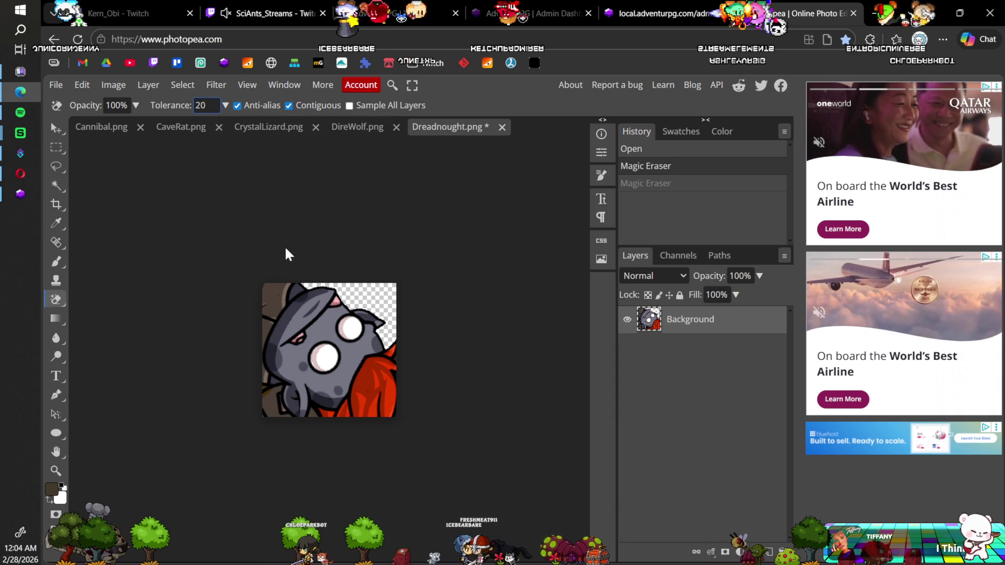
{"action": "key", "text": "ctrl+z"}
{"action": "left_click", "coordinate": [364, 299]}
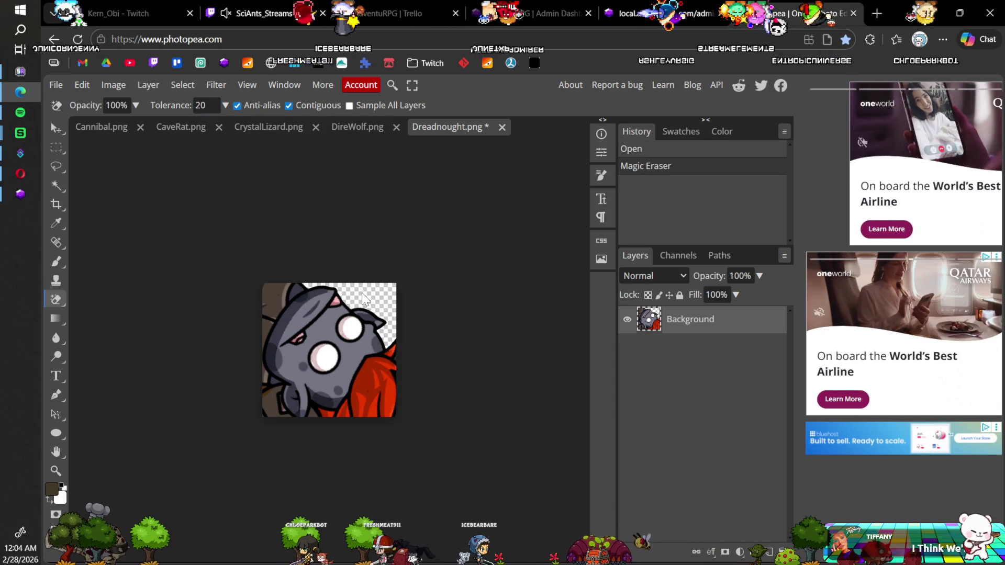
{"action": "key", "text": "ctrl+s"}
{"action": "left_click", "coordinate": [578, 121]}
{"action": "left_click", "coordinate": [490, 127]}
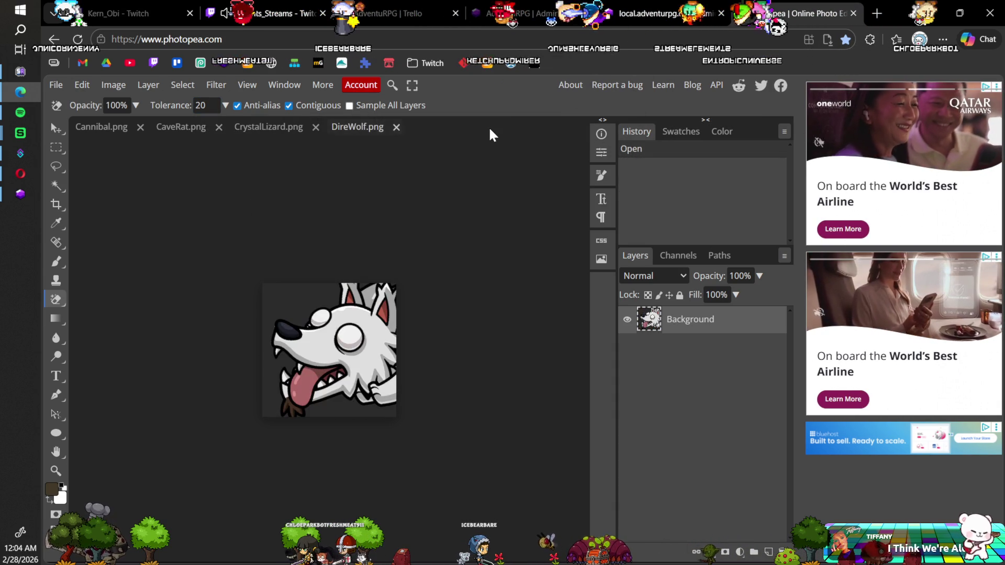
Erase DireWolf's dark background and bottom strip, then save and close DireWolf.png.
{"action": "left_click", "coordinate": [313, 299]}
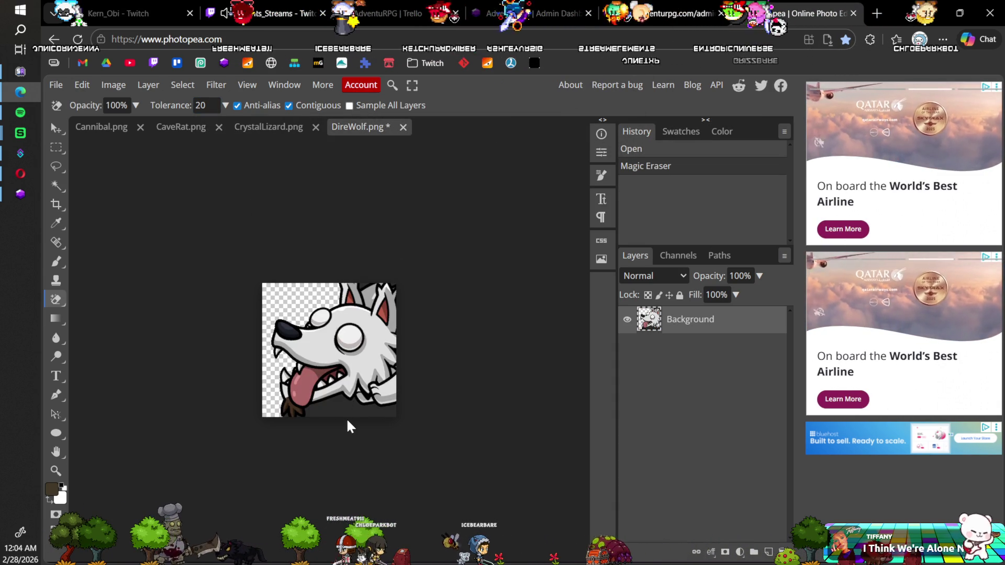
{"action": "left_click", "coordinate": [320, 414]}
{"action": "scroll", "coordinate": [291, 413], "scroll_direction": "up", "scroll_amount": 5}
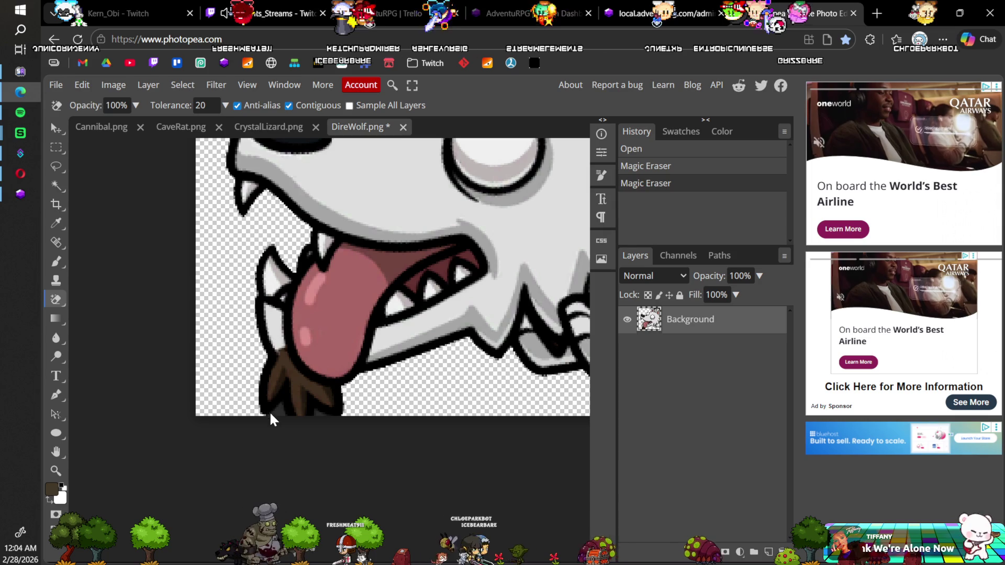
{"action": "left_click", "coordinate": [276, 415]}
{"action": "left_click", "coordinate": [321, 415]}
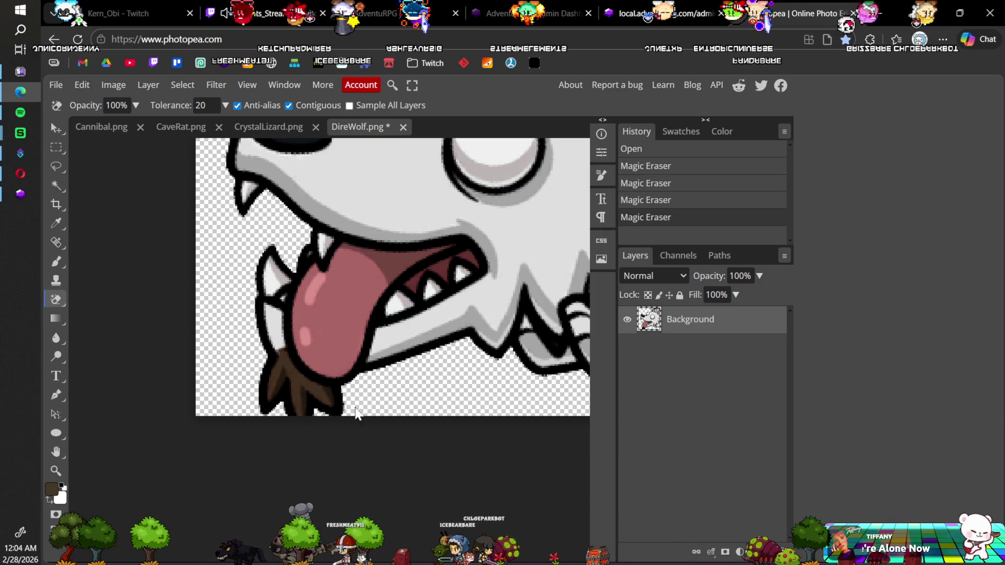
{"action": "key", "text": "ctrl+s"}
{"action": "left_click", "coordinate": [579, 120]}
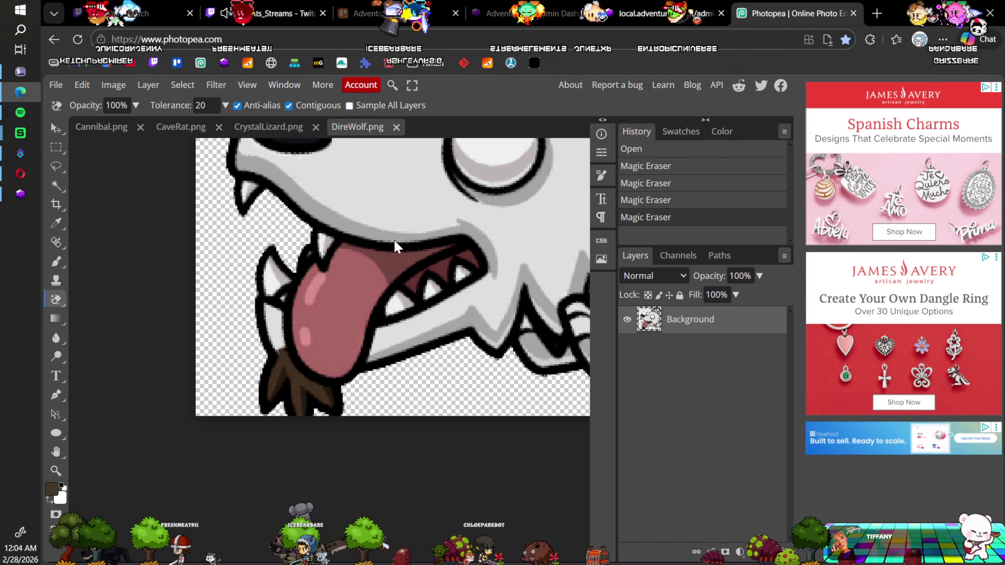
{"action": "left_click", "coordinate": [396, 127]}
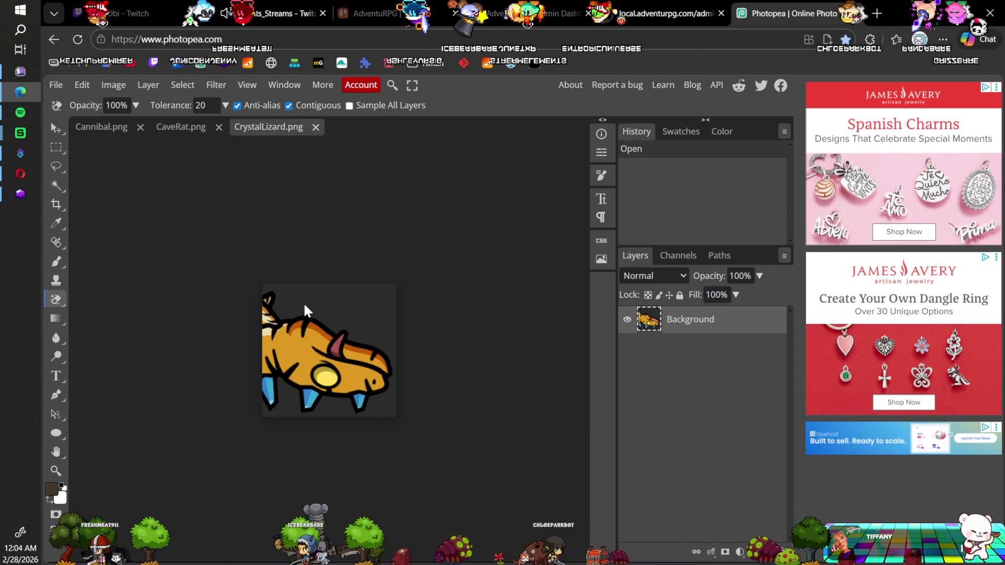
Save and close CrystalLizard.png, then make CaveRat's background transparent, save and close it.
{"action": "key", "text": "ctrl+s"}
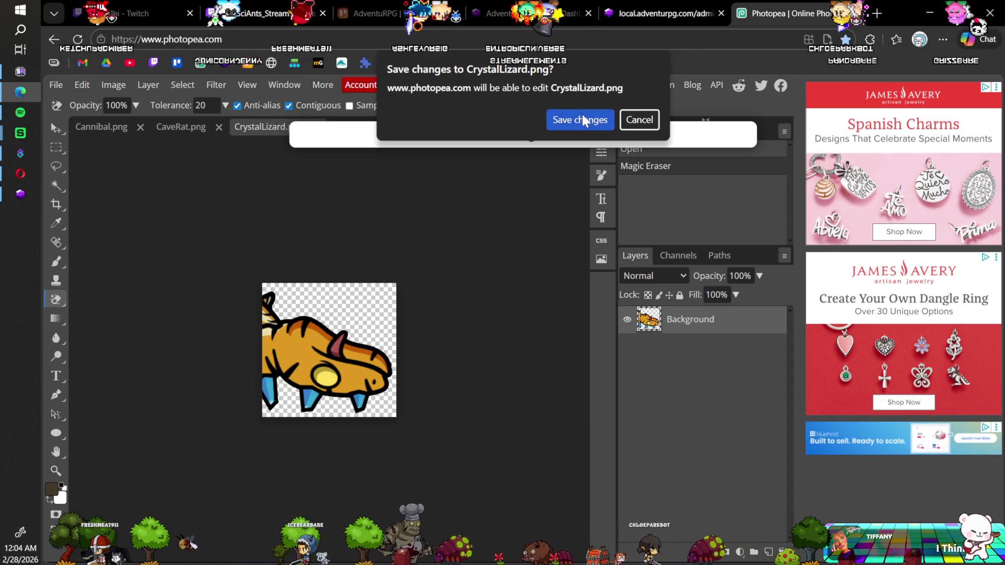
{"action": "left_click", "coordinate": [579, 117]}
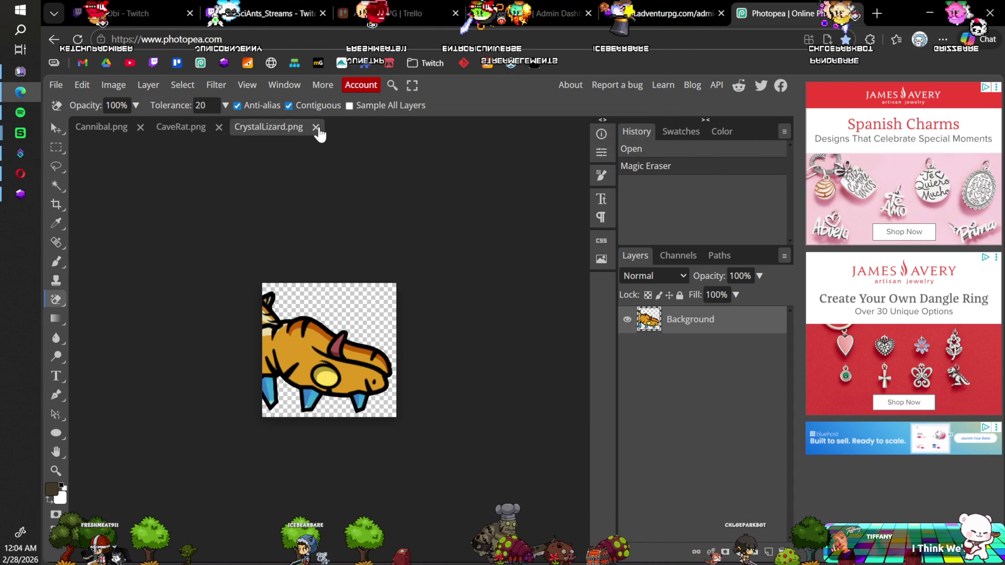
{"action": "left_click", "coordinate": [316, 127]}
{"action": "left_click", "coordinate": [362, 313]}
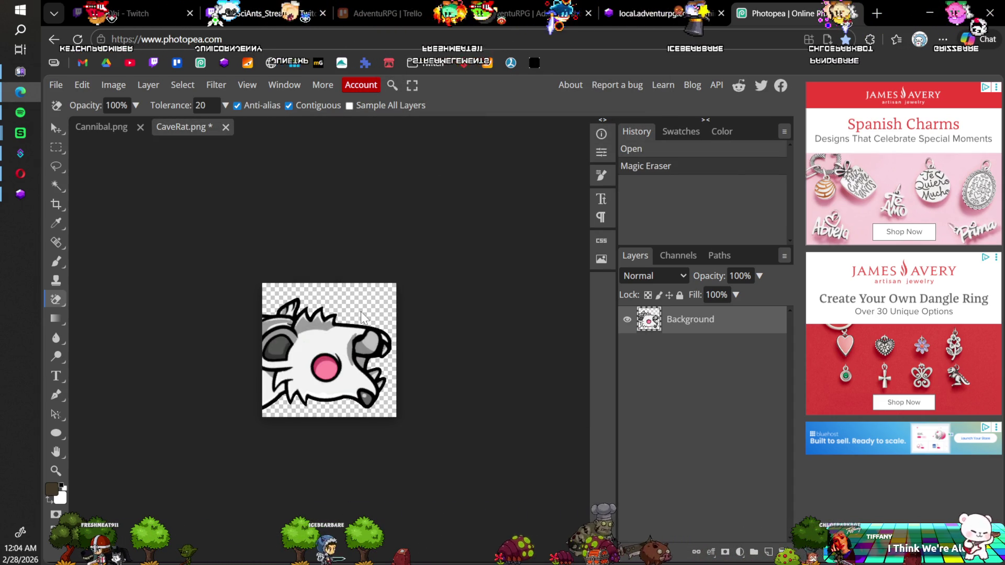
{"action": "key", "text": "ctrl+s"}
{"action": "left_click", "coordinate": [562, 125]}
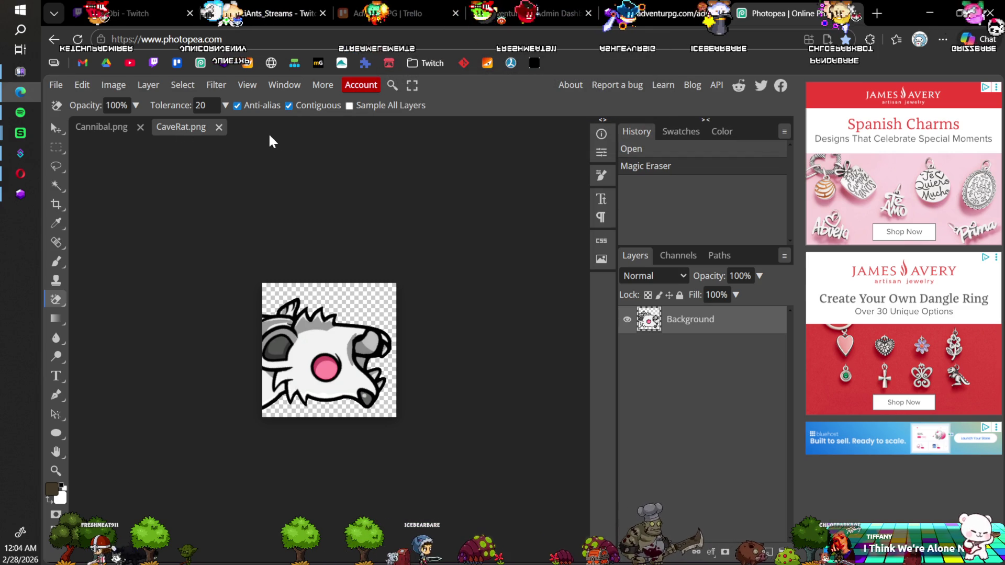
{"action": "left_click", "coordinate": [218, 127]}
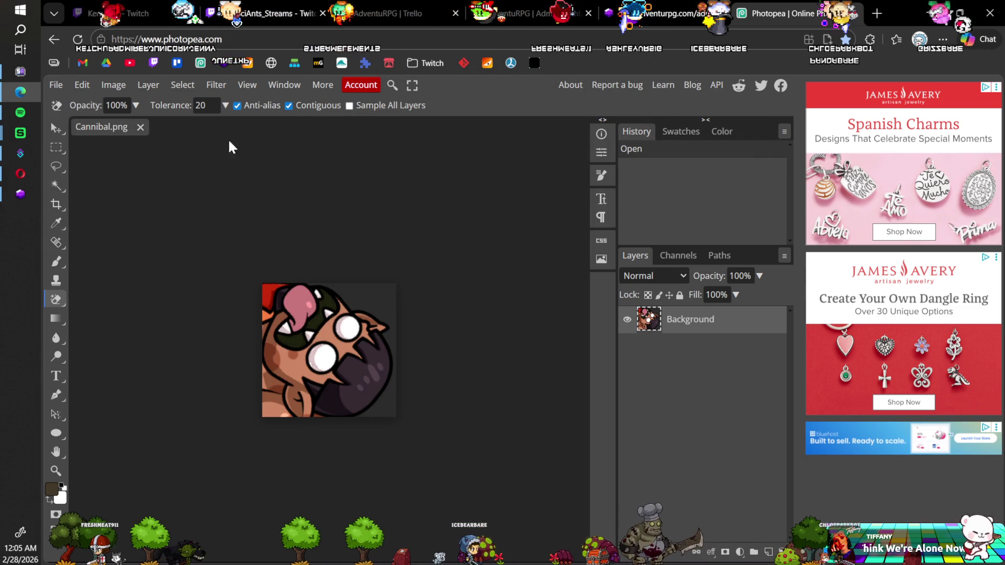
Make Cannibal's background transparent, then save and close Cannibal.png.
{"action": "left_click", "coordinate": [370, 310]}
{"action": "key", "text": "ctrl+s"}
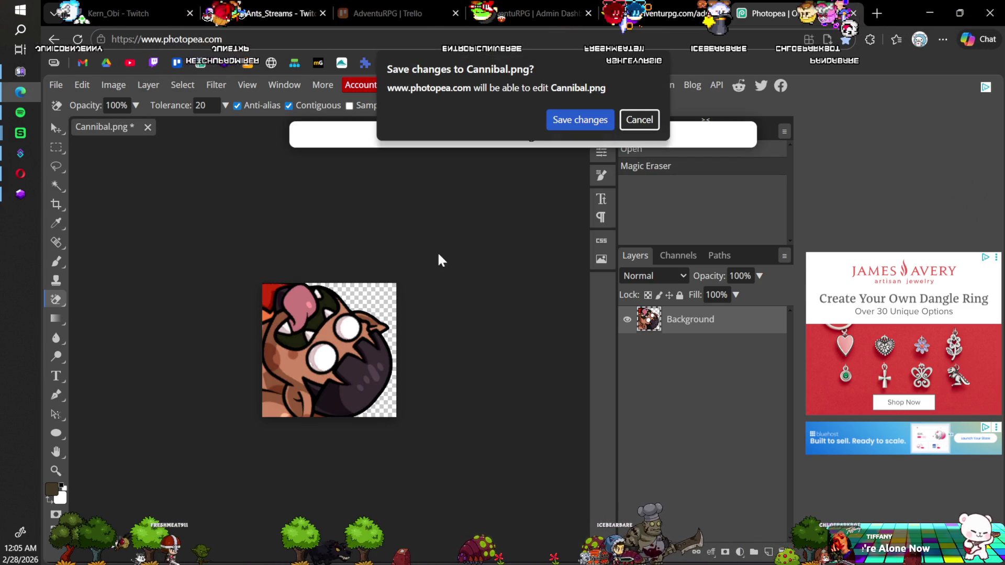
{"action": "left_click", "coordinate": [578, 119]}
{"action": "left_click", "coordinate": [141, 127]}
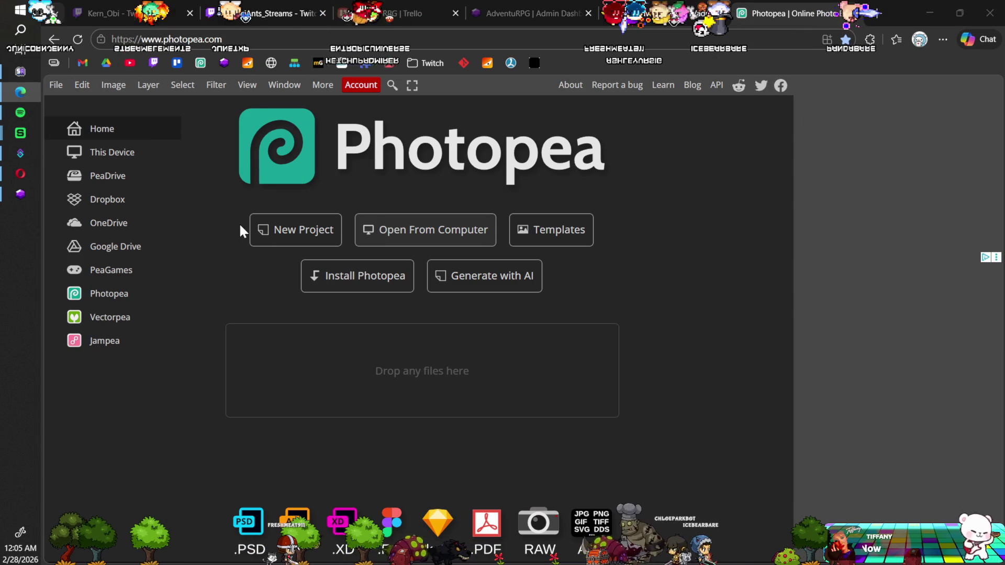
Select FlyingDemon.png through LizardTitanVariant.png in the AdventuRPG folder and open all six.
{"action": "key", "text": "ctrl+o"}
{"action": "scroll", "coordinate": [215, 256], "scroll_direction": "down", "scroll_amount": 10}
{"action": "scroll", "coordinate": [209, 243], "scroll_direction": "down", "scroll_amount": 4}
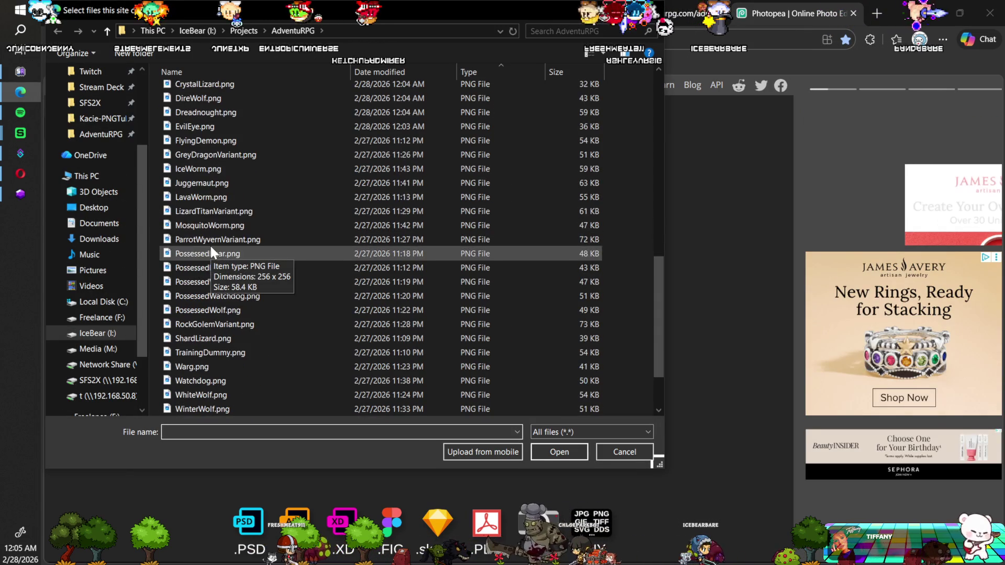
{"action": "left_click", "coordinate": [208, 146]}
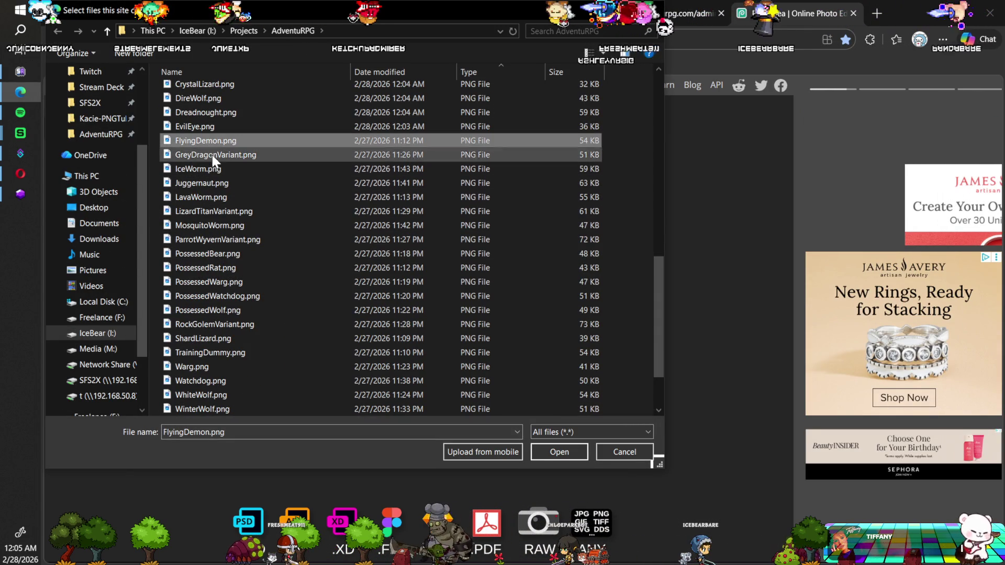
{"action": "left_click", "coordinate": [212, 211], "text": "shift"}
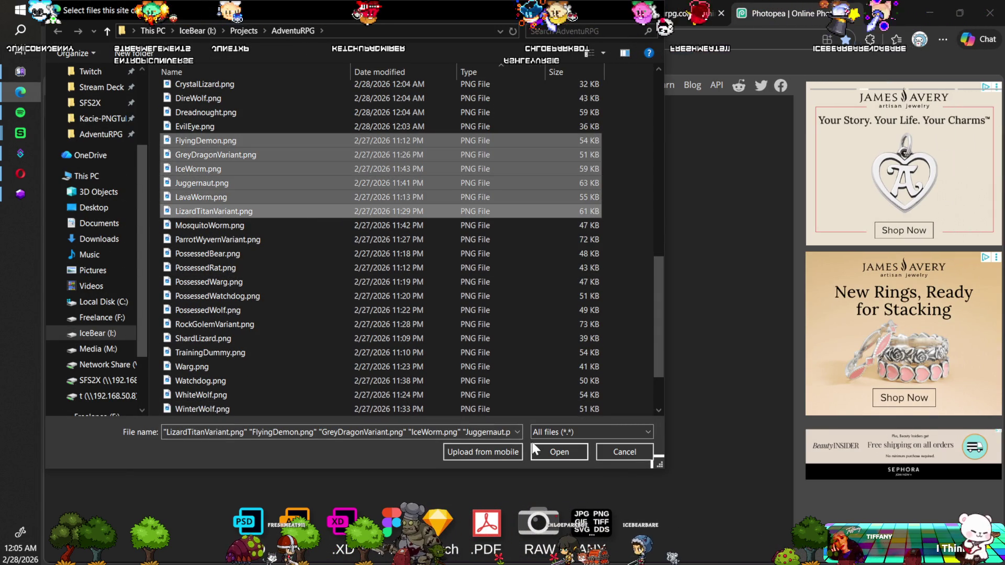
{"action": "left_click", "coordinate": [534, 445]}
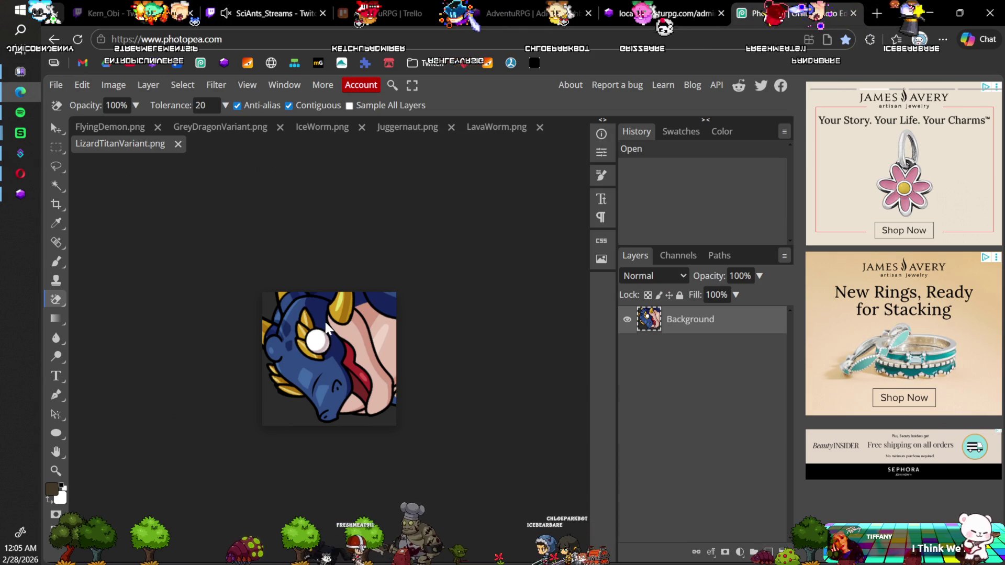
Erase LizardTitanVariant's dark background, then save and close LizardTitanVariant.png.
{"action": "left_click", "coordinate": [268, 306]}
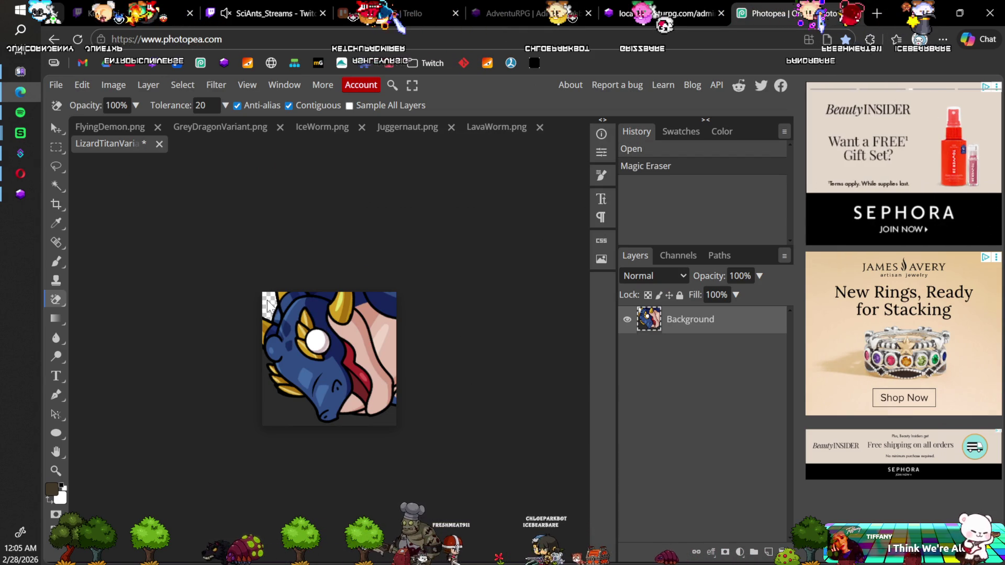
{"action": "left_click", "coordinate": [273, 400]}
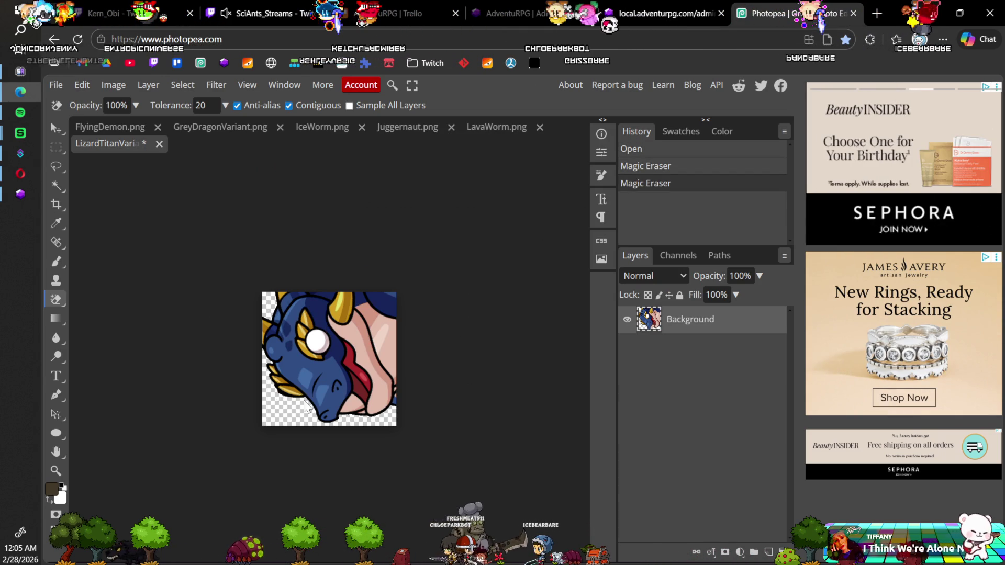
{"action": "key", "text": "ctrl+s"}
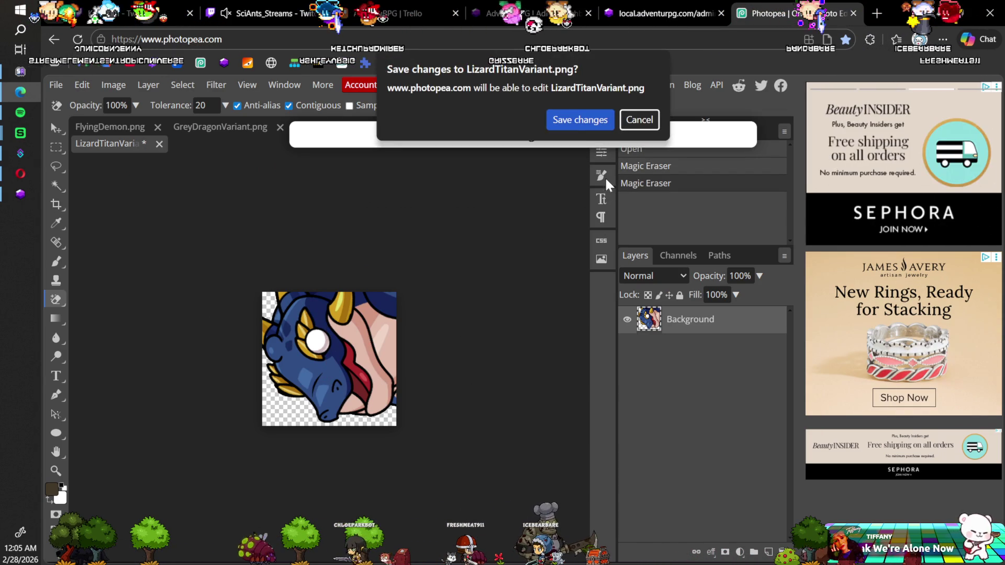
{"action": "left_click", "coordinate": [578, 123]}
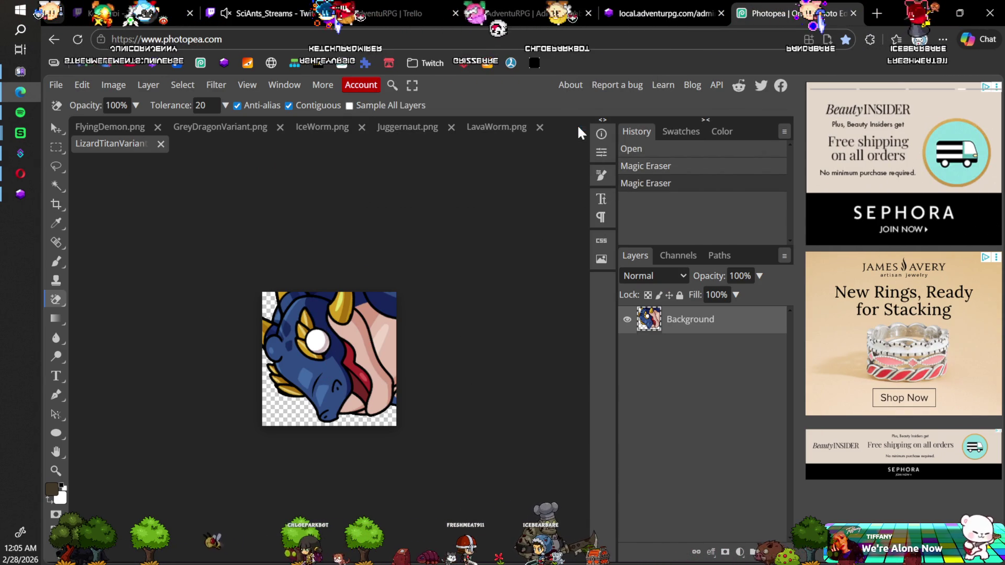
{"action": "left_click", "coordinate": [161, 144]}
Activate the Background layer, erase LavaWorm's dark background, then save and close LavaWorm.png.
{"action": "left_click", "coordinate": [283, 289]}
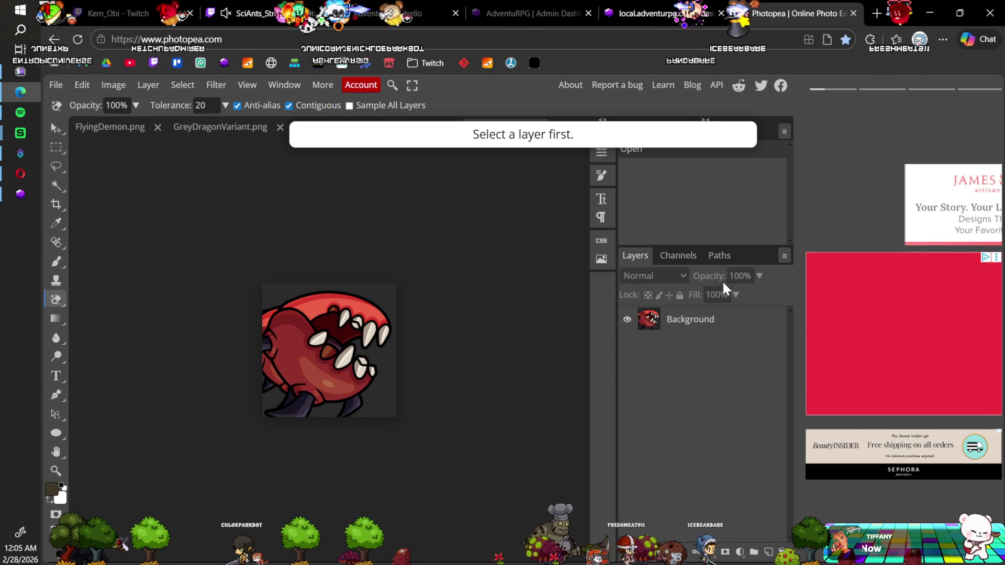
{"action": "left_click", "coordinate": [689, 320]}
{"action": "left_click", "coordinate": [271, 293]}
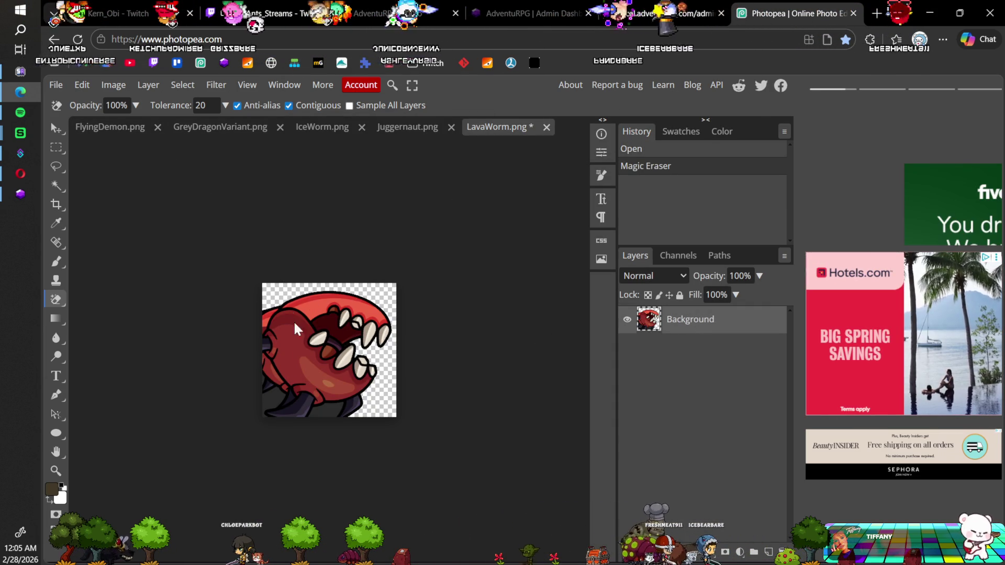
{"action": "left_click", "coordinate": [280, 399]}
{"action": "scroll", "coordinate": [279, 400], "scroll_direction": "up", "scroll_amount": 2}
{"action": "scroll", "coordinate": [279, 399], "scroll_direction": "up", "scroll_amount": 2}
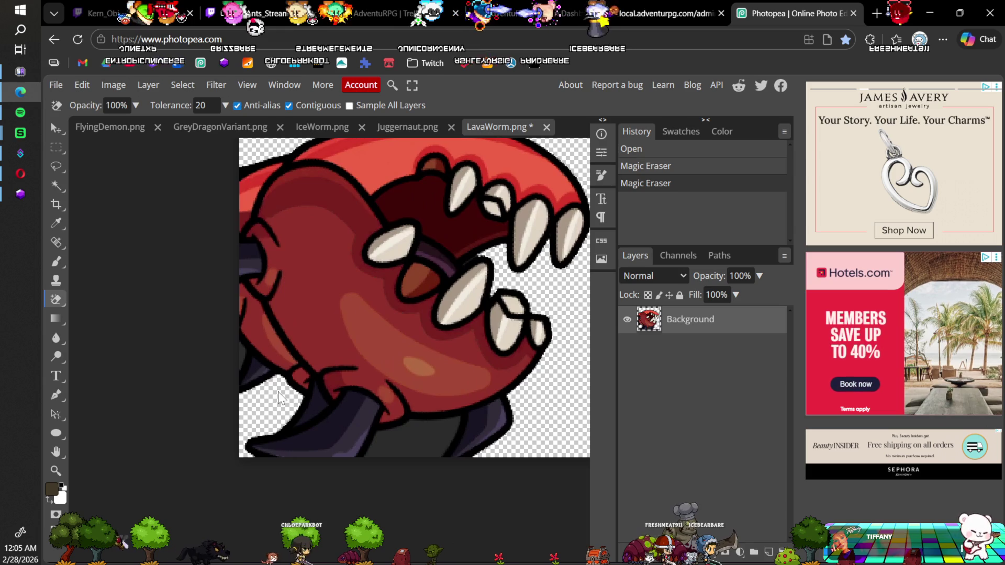
{"action": "left_click", "coordinate": [256, 360]}
{"action": "left_click", "coordinate": [429, 439]}
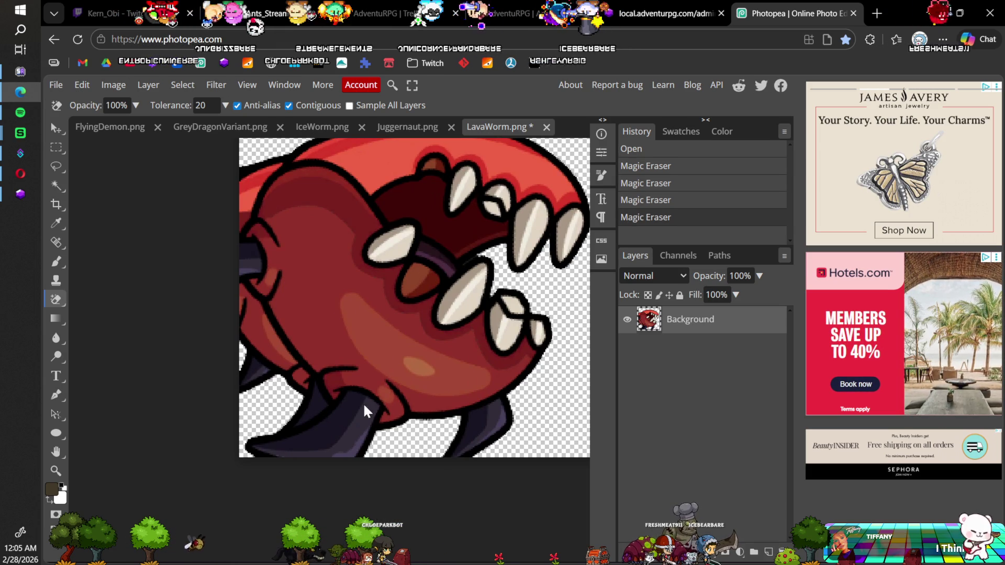
{"action": "scroll", "coordinate": [361, 347], "scroll_direction": "down", "scroll_amount": 4}
{"action": "scroll", "coordinate": [371, 337], "scroll_direction": "down", "scroll_amount": 1}
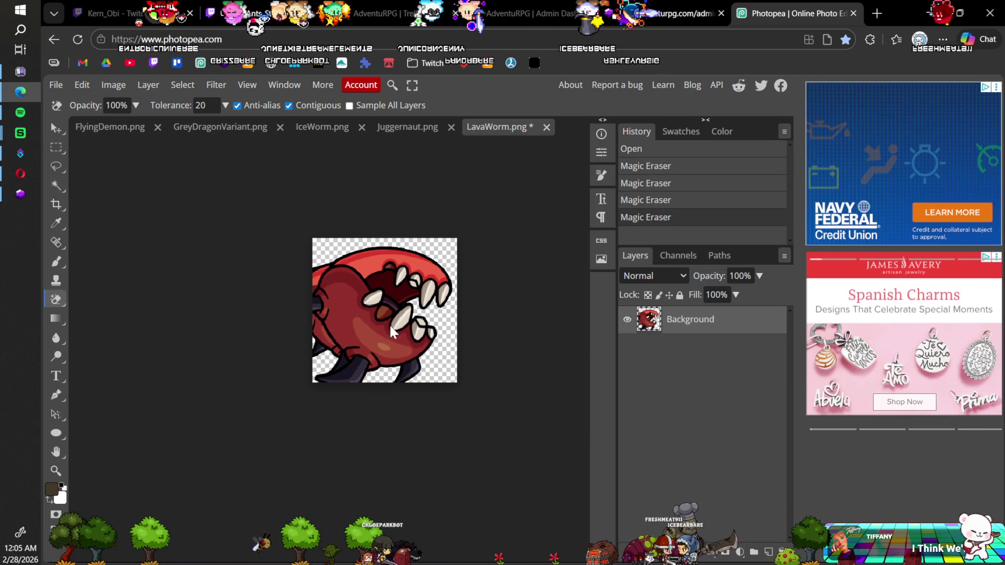
{"action": "key", "text": "ctrl+s"}
{"action": "left_click", "coordinate": [577, 128]}
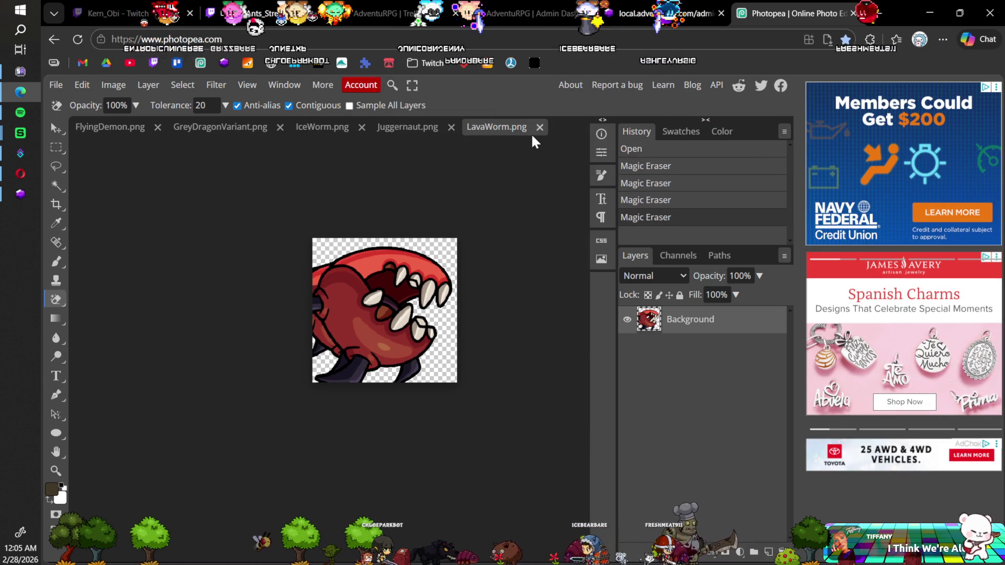
{"action": "left_click", "coordinate": [538, 127]}
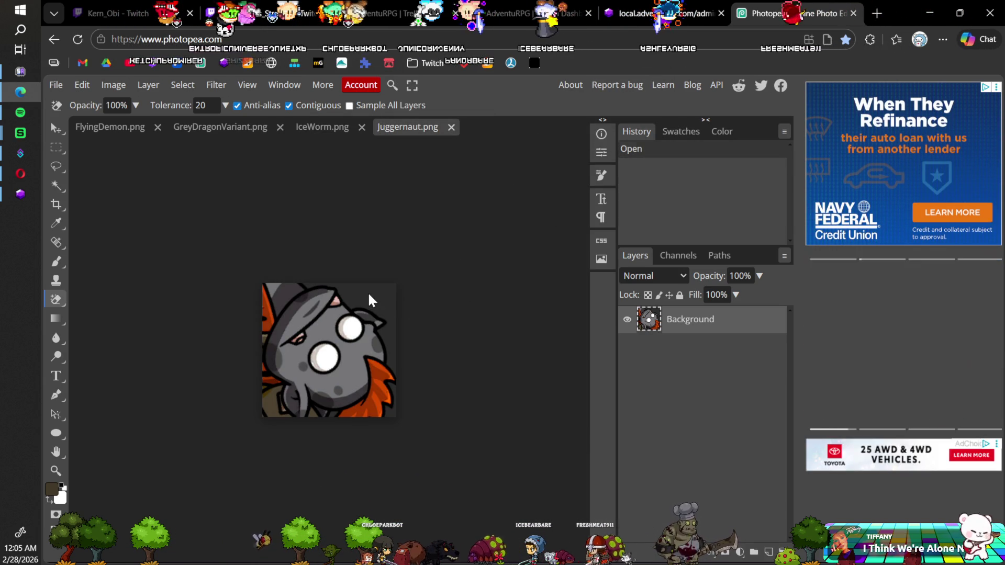
Erase Juggernaut's top-right and bottom-right background, then save and close Juggernaut.png.
{"action": "left_click", "coordinate": [370, 300]}
{"action": "left_click", "coordinate": [392, 411]}
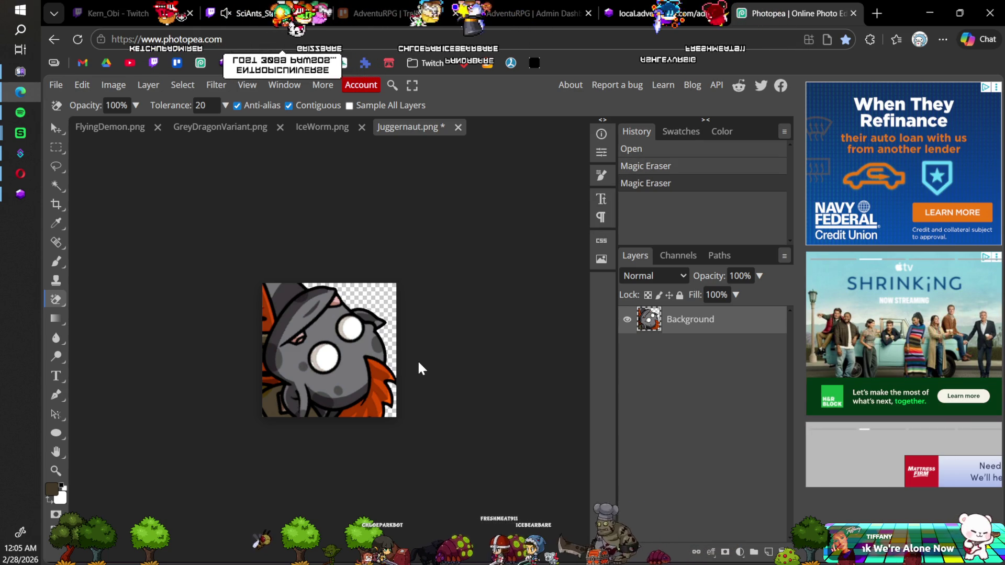
{"action": "key", "text": "ctrl+s"}
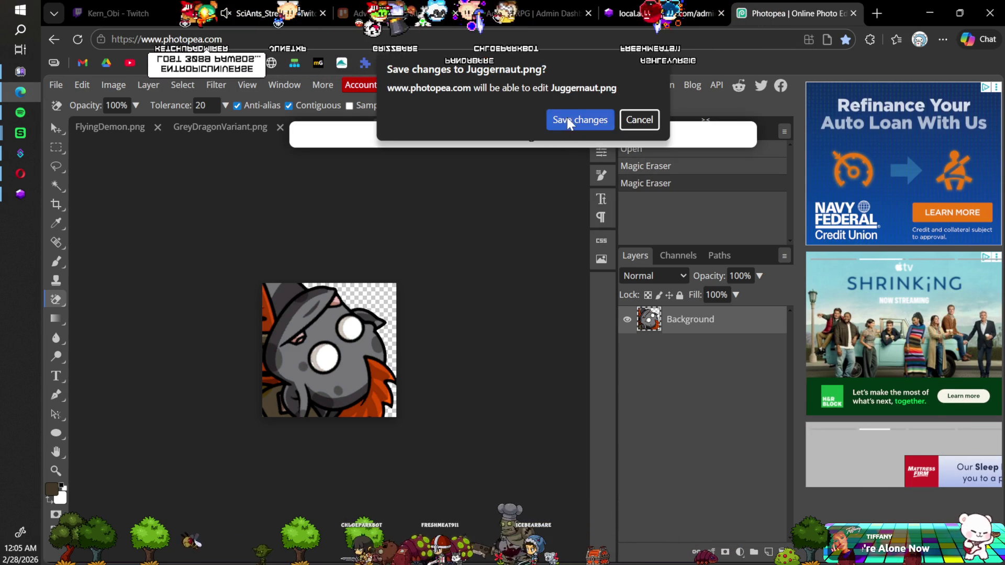
{"action": "left_click", "coordinate": [568, 122]}
{"action": "left_click", "coordinate": [459, 127]}
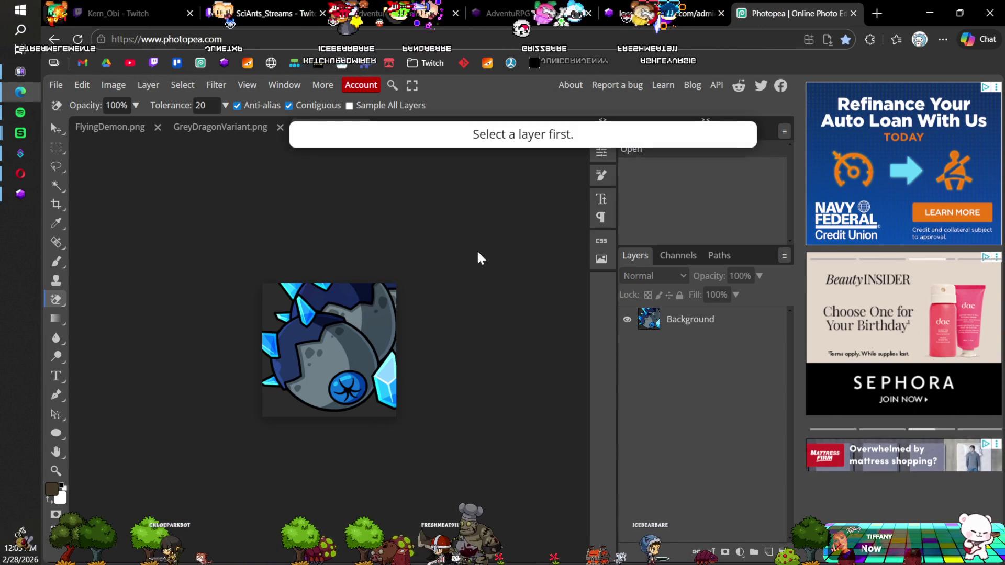
Make IceWorm's background layer editable, erase its background, then save and close IceWorm.png.
{"action": "left_click", "coordinate": [698, 317]}
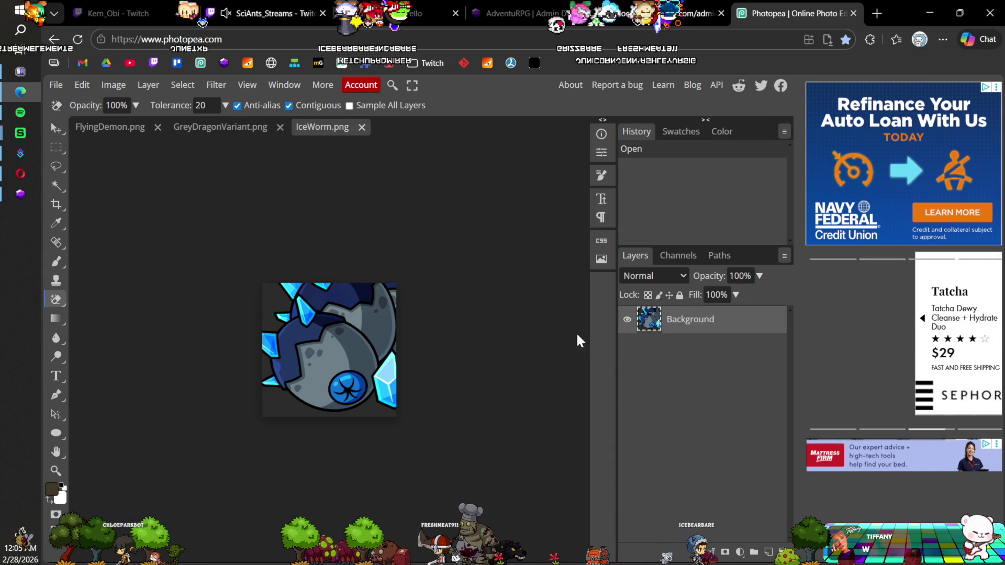
{"action": "left_click", "coordinate": [276, 295]}
{"action": "left_click", "coordinate": [273, 405]}
{"action": "left_click", "coordinate": [289, 417]}
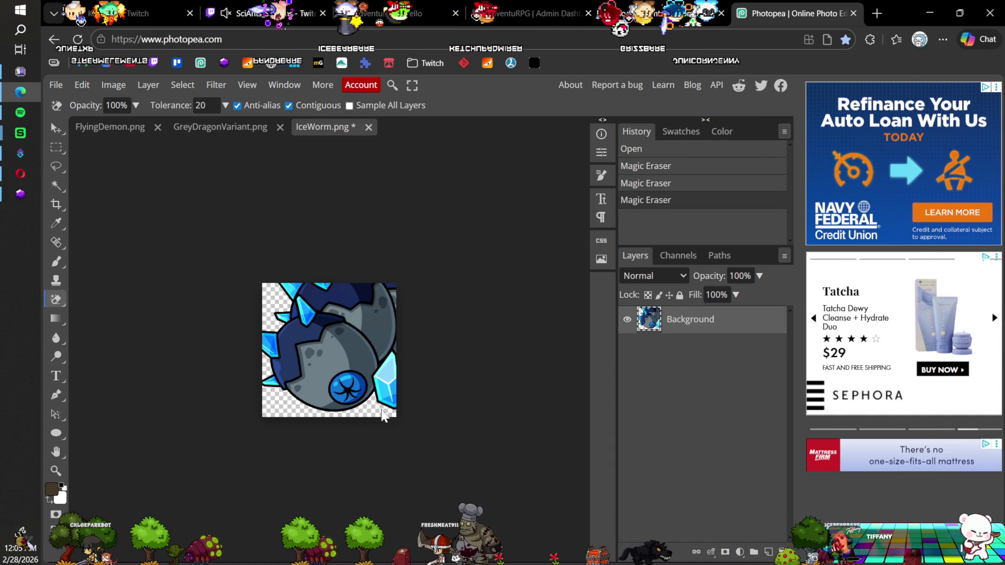
{"action": "key", "text": "ctrl+s"}
{"action": "left_click", "coordinate": [580, 120]}
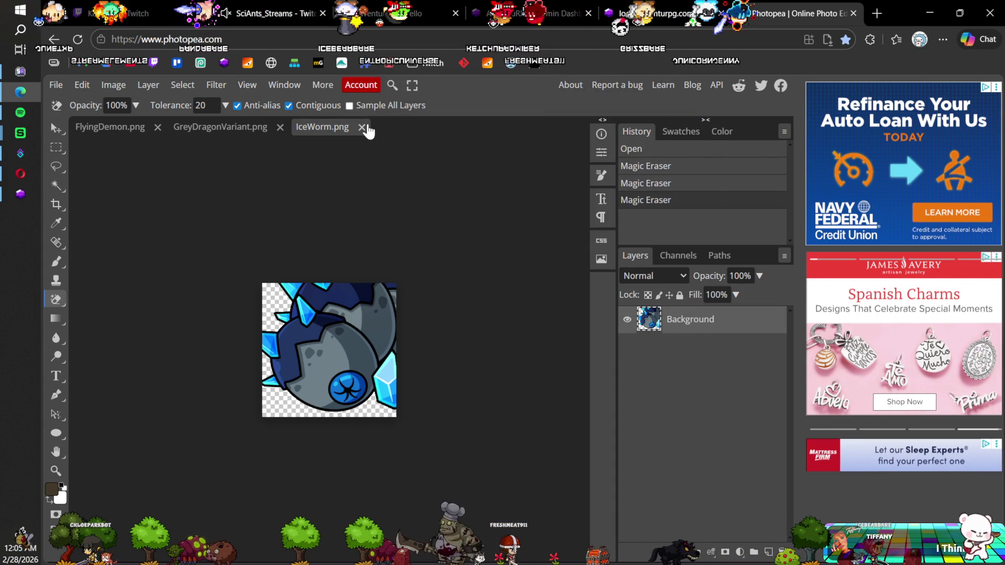
{"action": "left_click", "coordinate": [362, 128]}
Erase GreyDragonVariant's surrounding background, then save and close GreyDragonVariant.png.
{"action": "left_click", "coordinate": [275, 318]}
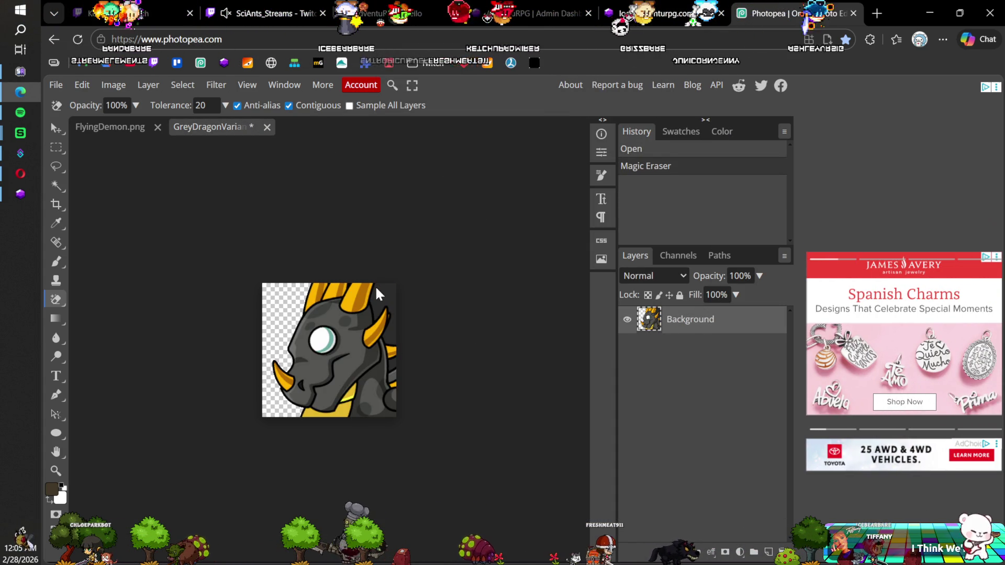
{"action": "left_click", "coordinate": [374, 289]}
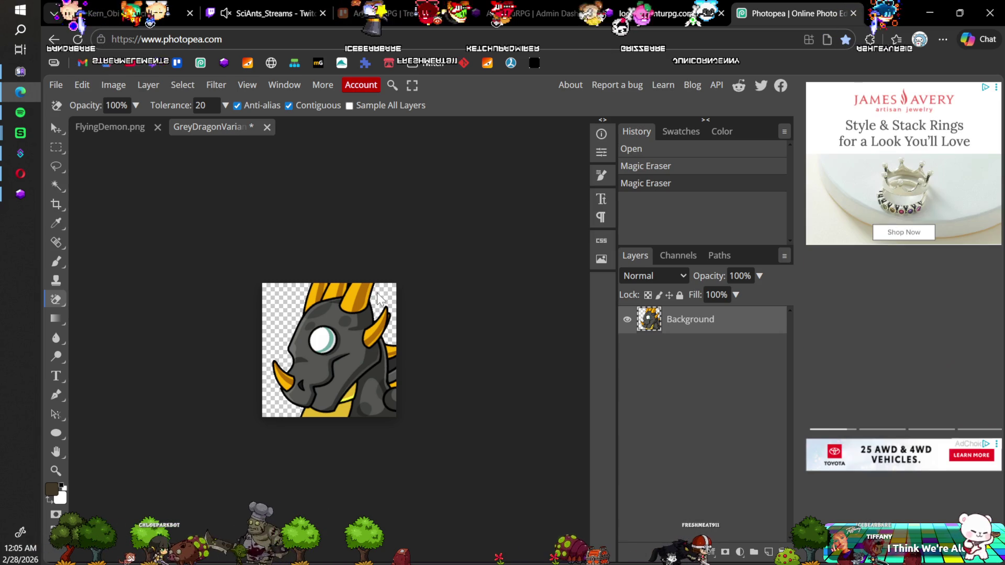
{"action": "left_click", "coordinate": [390, 356]}
{"action": "key", "text": "ctrl+s"}
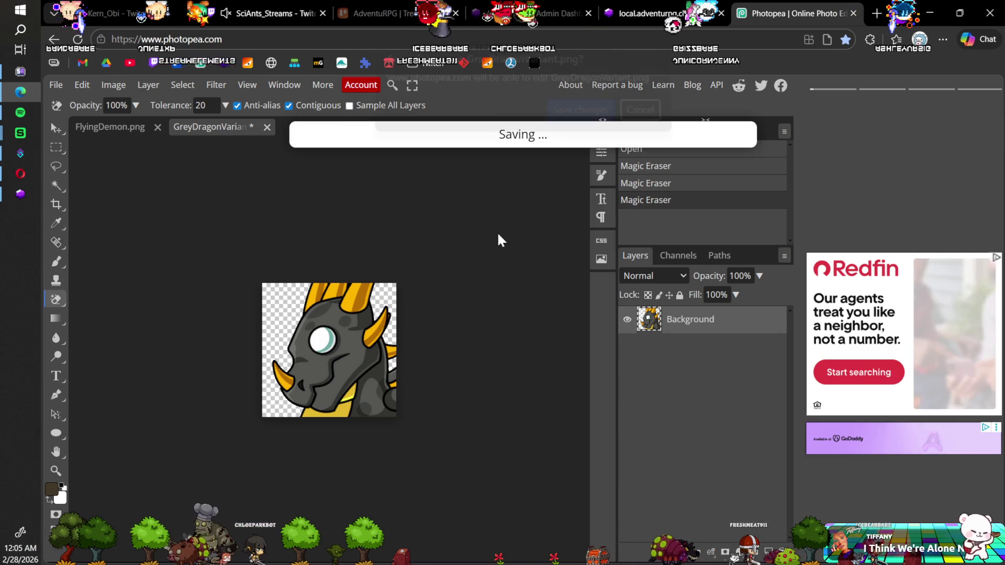
{"action": "left_click", "coordinate": [565, 125]}
{"action": "left_click", "coordinate": [265, 126]}
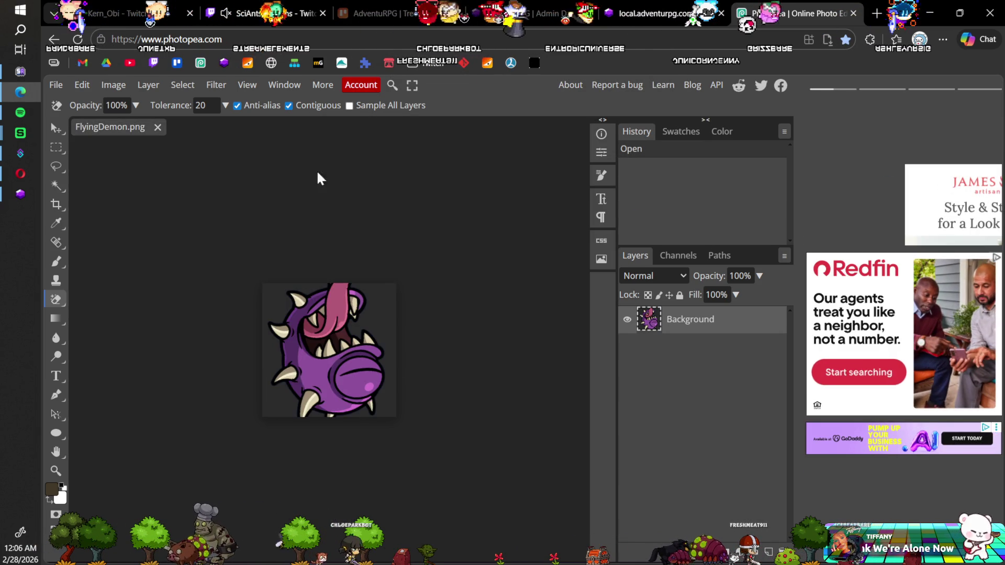
Erase FlyingDemon's left, right and bottom background, then save and close FlyingDemon.png.
{"action": "left_click", "coordinate": [286, 303]}
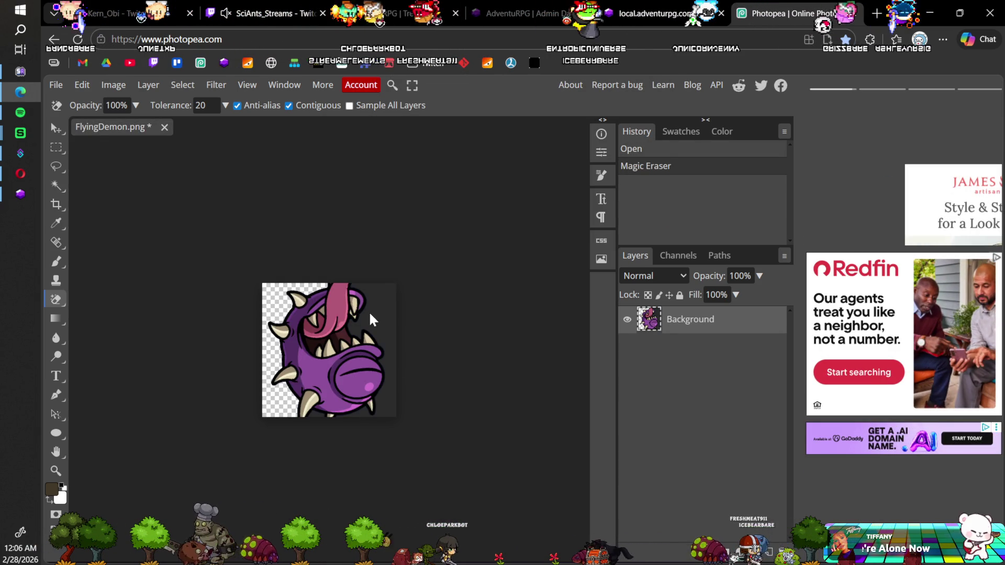
{"action": "left_click", "coordinate": [389, 301]}
{"action": "left_click", "coordinate": [337, 409]}
{"action": "key", "text": "ctrl+s"}
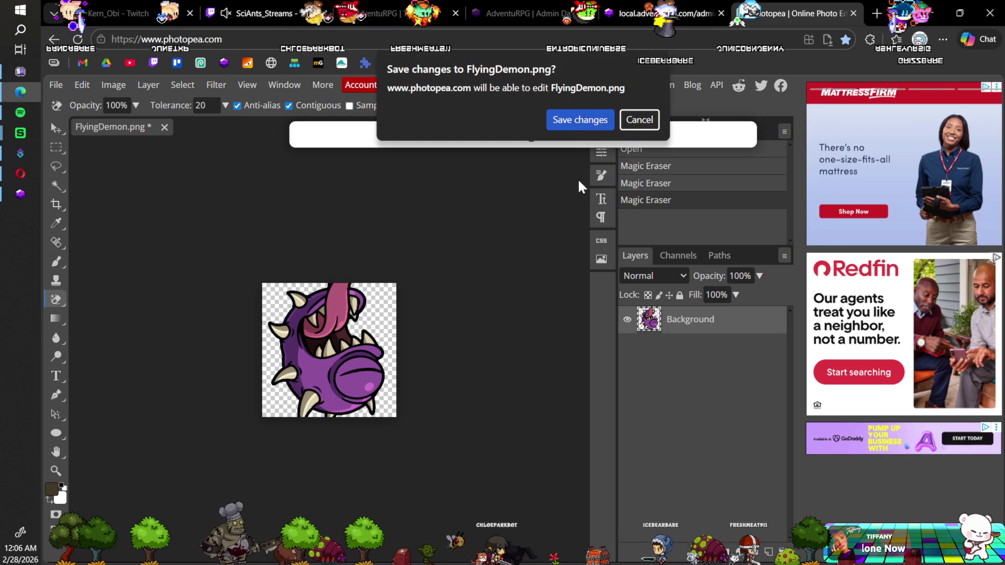
{"action": "left_click", "coordinate": [576, 125]}
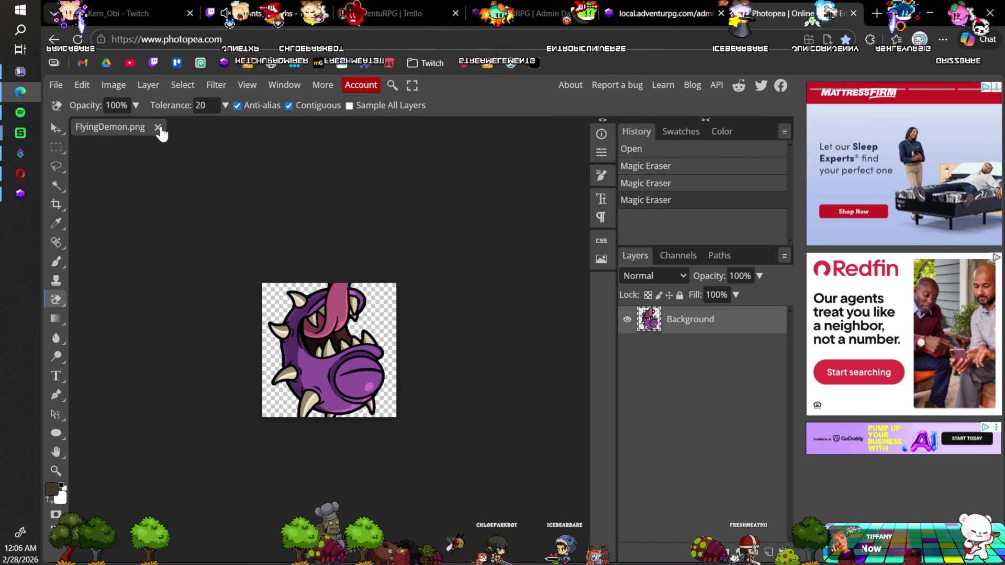
{"action": "left_click", "coordinate": [157, 126]}
Open the seven icons MosquitoWorm.png through PossessedWolf.png from the computer.
{"action": "left_click", "coordinate": [360, 219]}
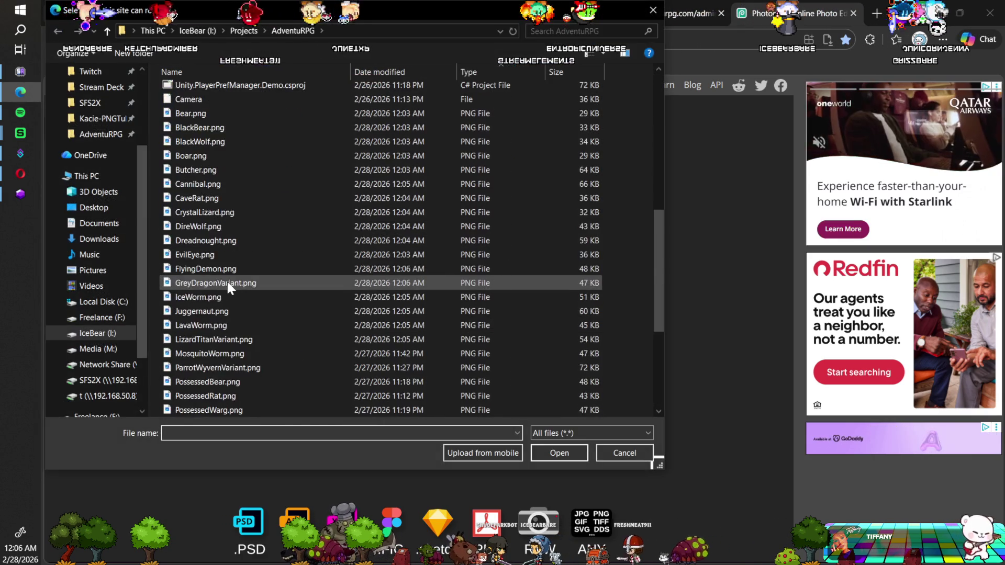
{"action": "scroll", "coordinate": [226, 283], "scroll_direction": "down", "scroll_amount": 1}
{"action": "left_click", "coordinate": [233, 311]}
{"action": "scroll", "coordinate": [256, 297], "scroll_direction": "down", "scroll_amount": 2}
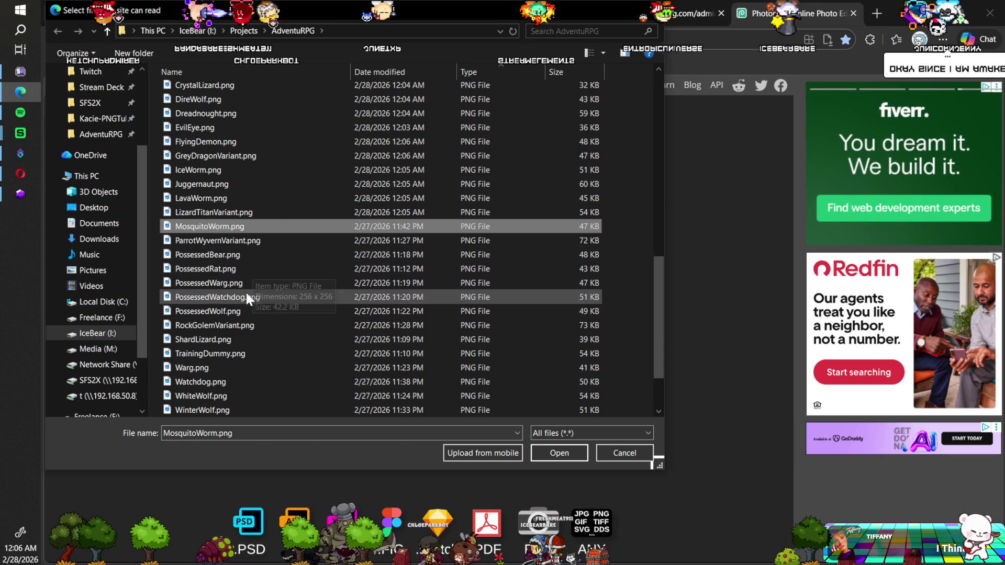
{"action": "left_click", "coordinate": [240, 309], "text": "shift"}
{"action": "left_click", "coordinate": [568, 455]}
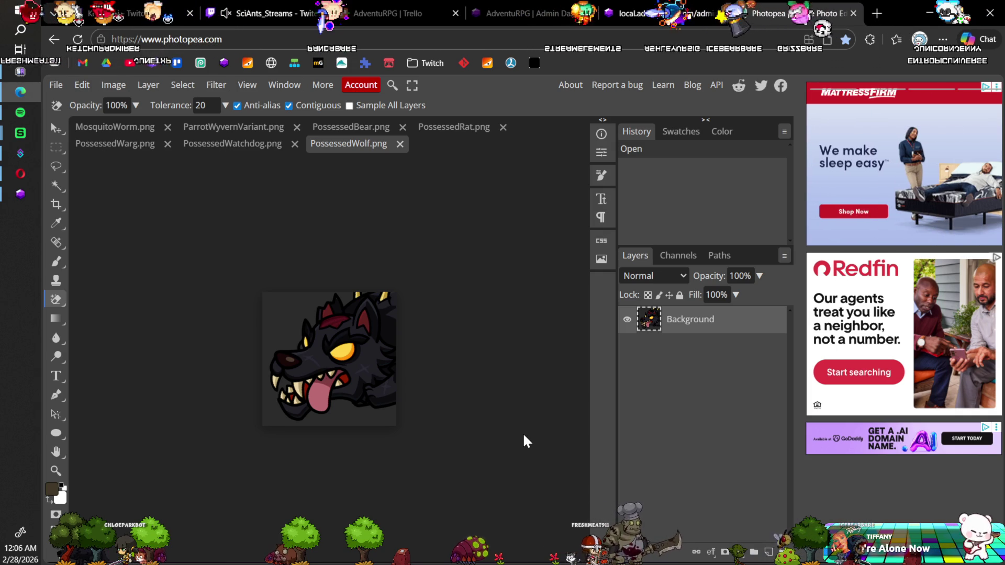
Erase PossessedWolf's dark background, then save and close PossessedWolf.png.
{"action": "left_click", "coordinate": [288, 308]}
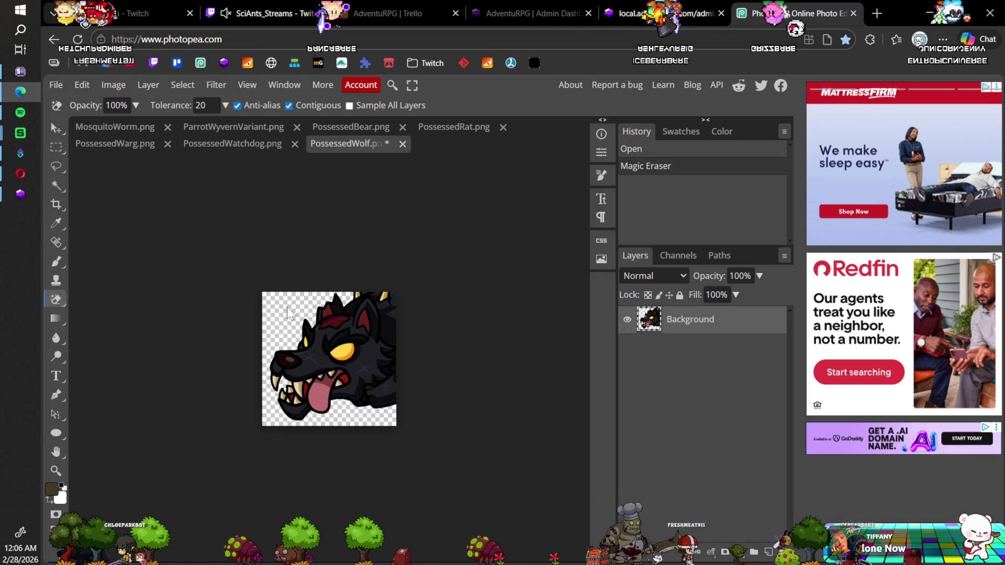
{"action": "key", "text": "ctrl+s"}
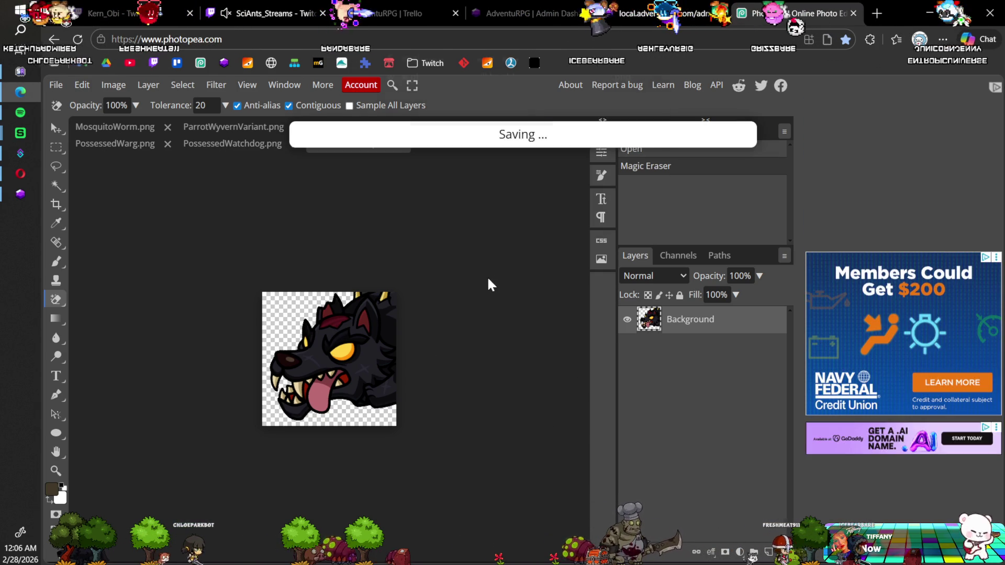
{"action": "left_click", "coordinate": [579, 120]}
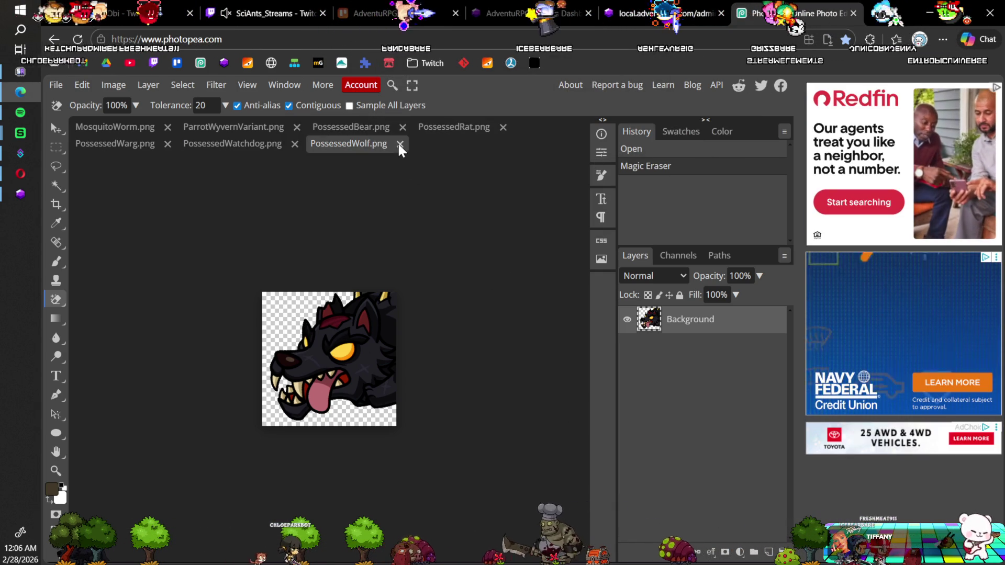
{"action": "left_click", "coordinate": [399, 144]}
Erase PossessedWatchdog's background and save PossessedWatchdog.png.
{"action": "left_click", "coordinate": [306, 297]}
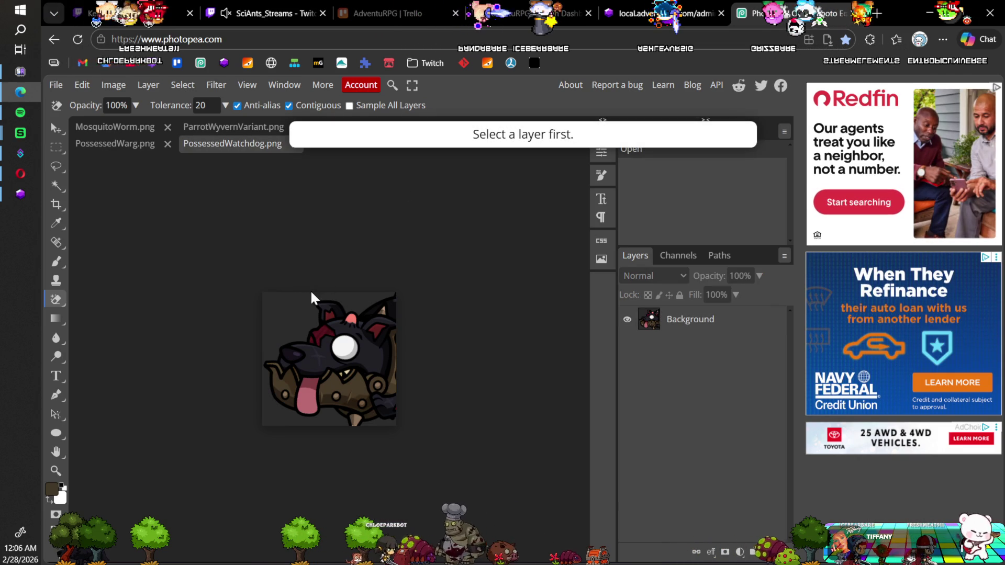
{"action": "left_click", "coordinate": [393, 327]}
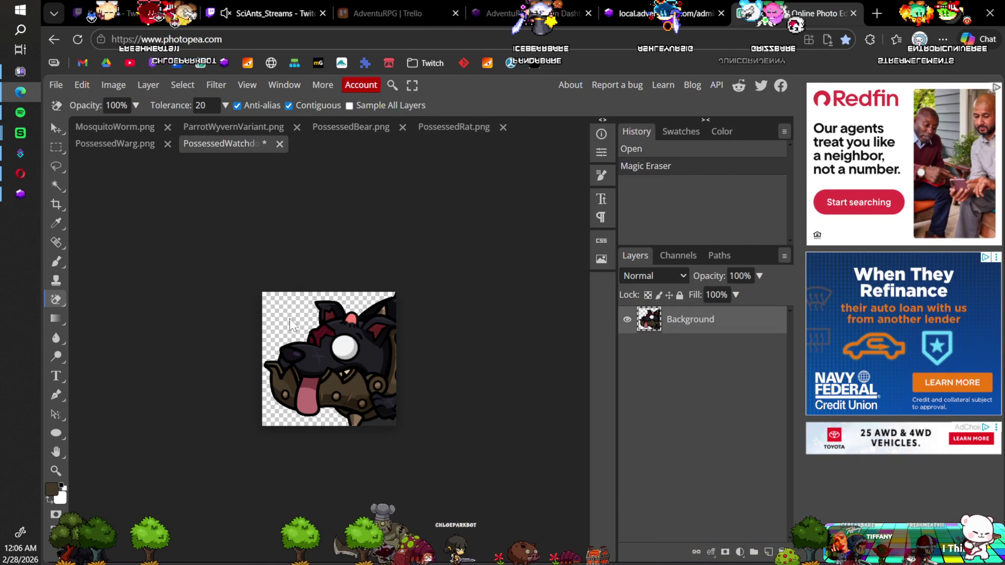
{"action": "left_click", "coordinate": [381, 422]}
{"action": "key", "text": "ctrl+s"}
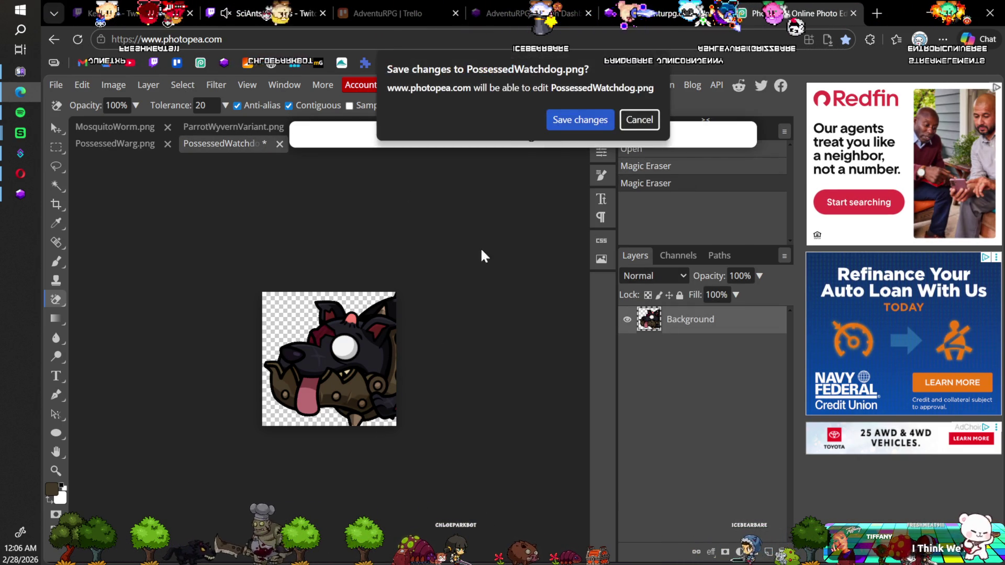
{"action": "left_click", "coordinate": [578, 119]}
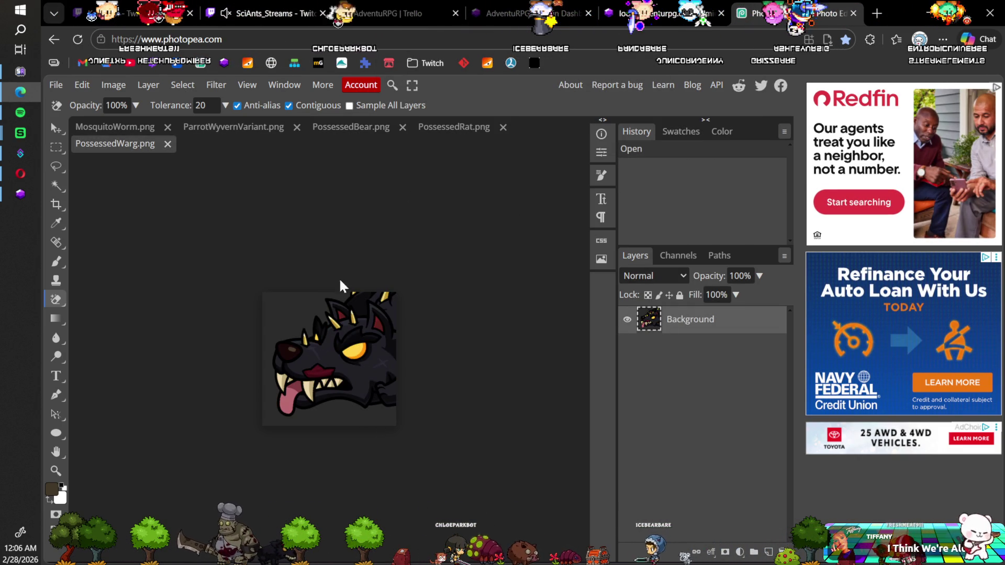
Erase PossessedWarg's background, then save and close PossessedWarg.png.
{"action": "left_click", "coordinate": [294, 303]}
{"action": "key", "text": "ctrl+s"}
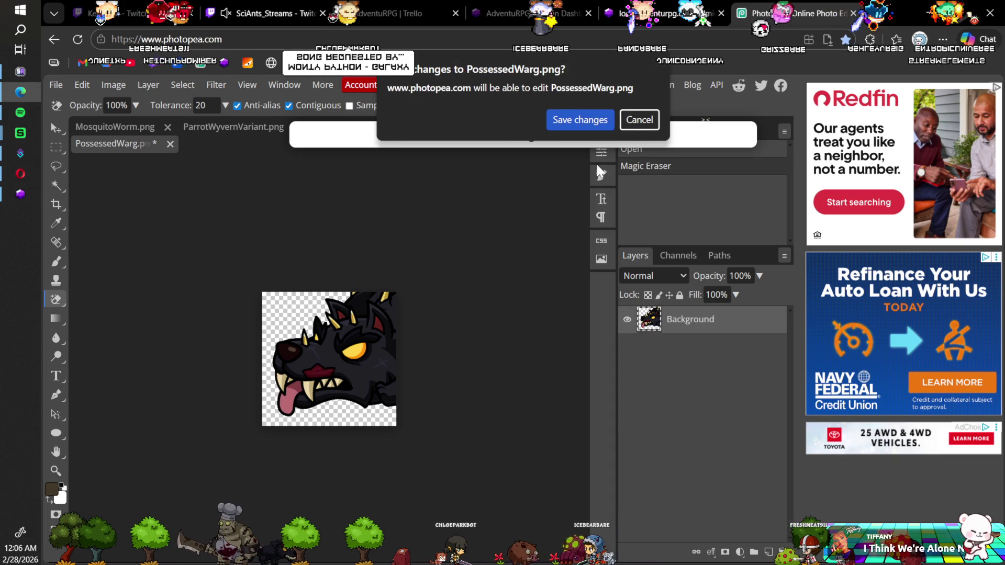
{"action": "left_click", "coordinate": [579, 120]}
{"action": "left_click", "coordinate": [170, 143]}
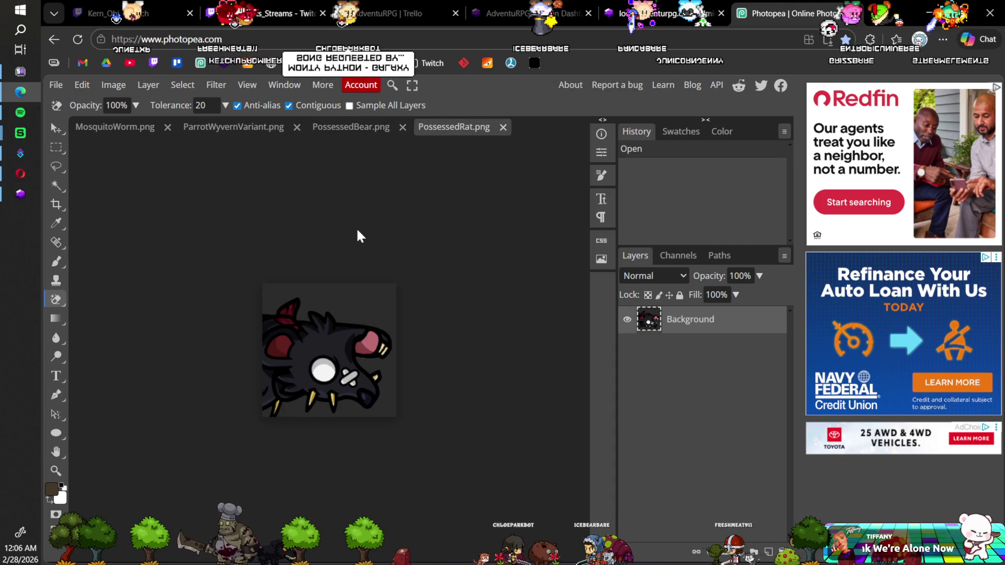
Erase PossessedRat's background, then save and close PossessedRat.png.
{"action": "left_click", "coordinate": [380, 311]}
{"action": "key", "text": "ctrl+s"}
{"action": "left_click", "coordinate": [581, 116]}
{"action": "left_click", "coordinate": [502, 128]}
Erase PossessedBear's background, then save and close PossessedBear.png.
{"action": "left_click", "coordinate": [280, 302]}
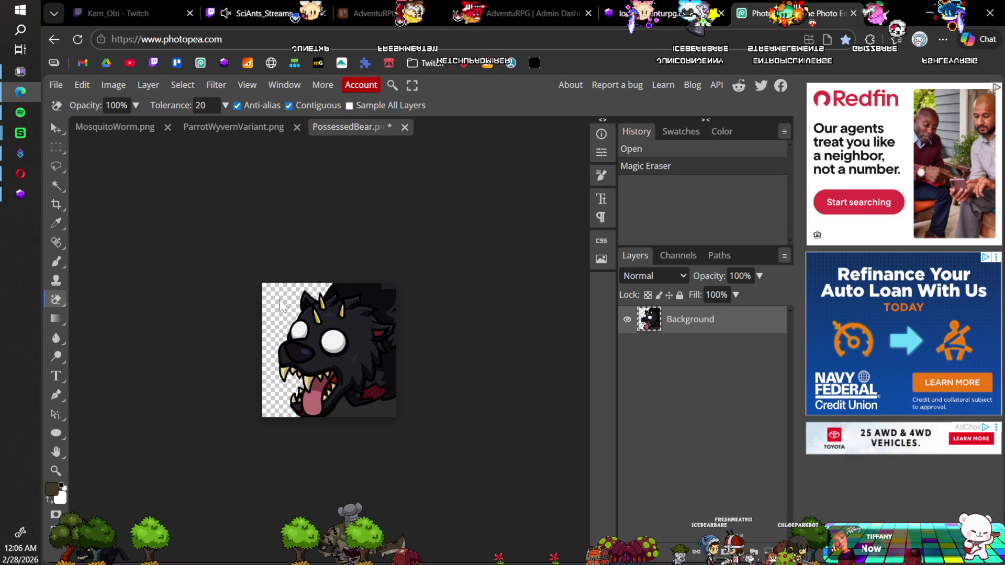
{"action": "left_click", "coordinate": [336, 413]}
{"action": "key", "text": "ctrl+s"}
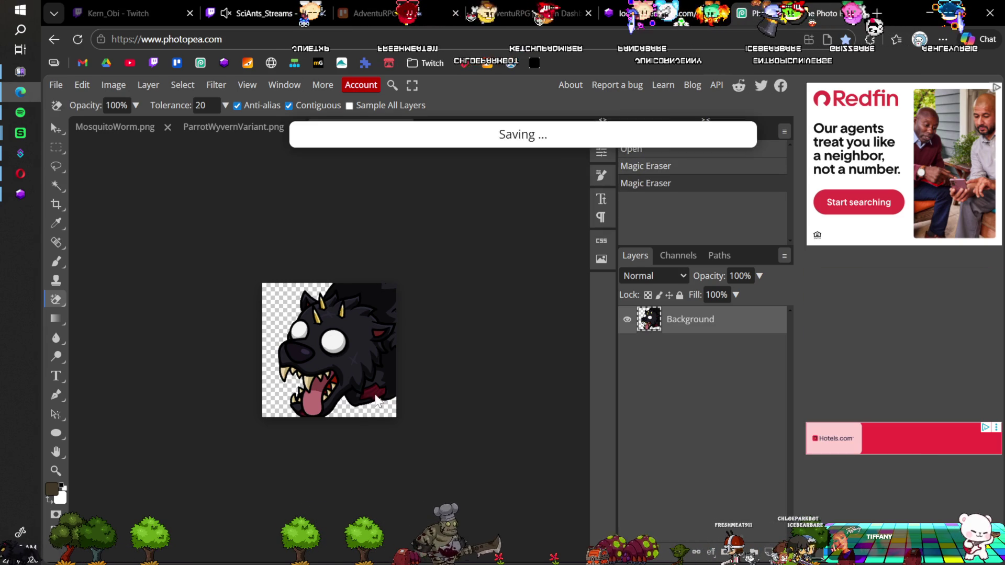
{"action": "left_click", "coordinate": [566, 125]}
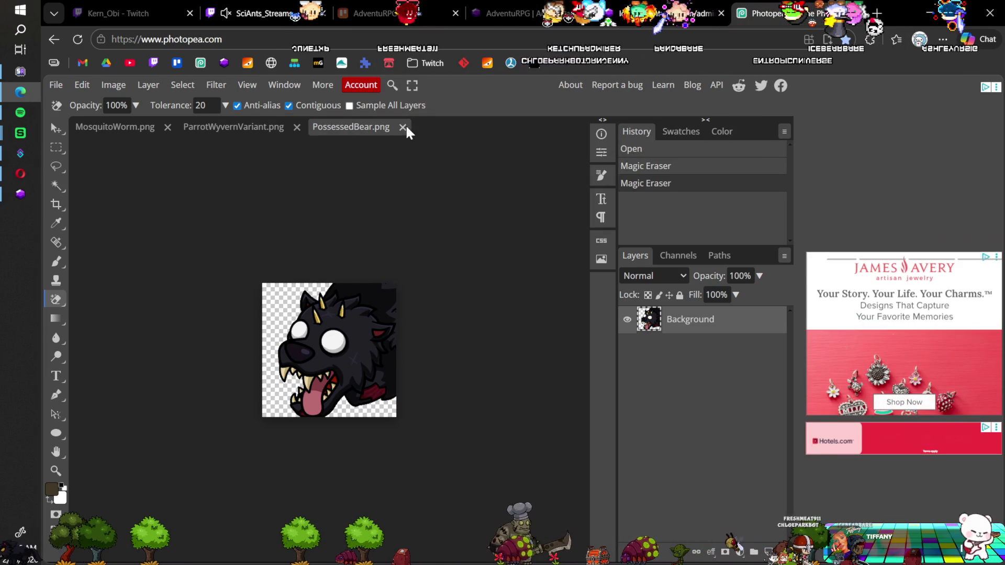
{"action": "left_click", "coordinate": [410, 127]}
Erase ParrotWyvernVariant's top and lower-right background, then save and close it.
{"action": "left_click", "coordinate": [323, 291]}
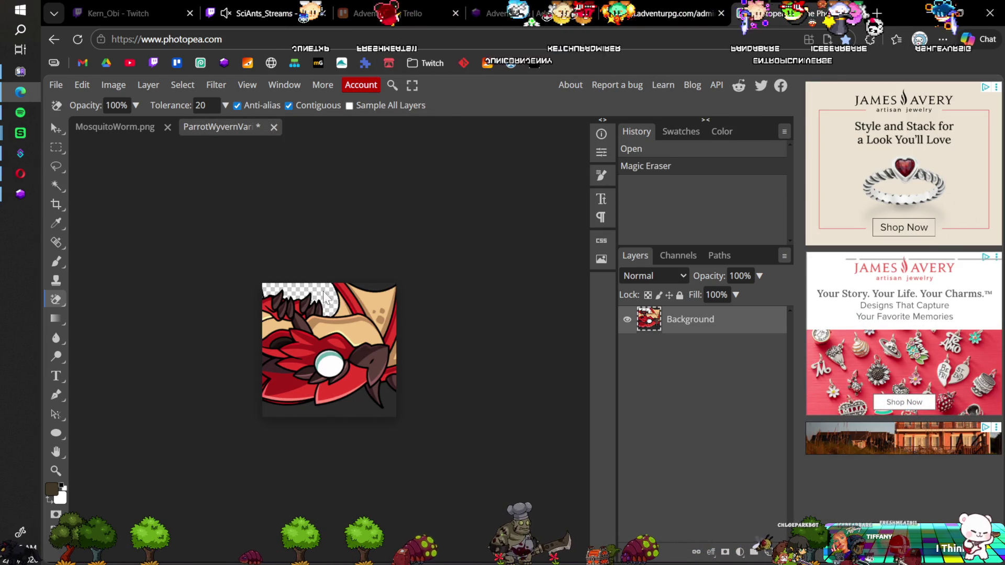
{"action": "left_click", "coordinate": [369, 288]}
{"action": "left_click", "coordinate": [365, 404]}
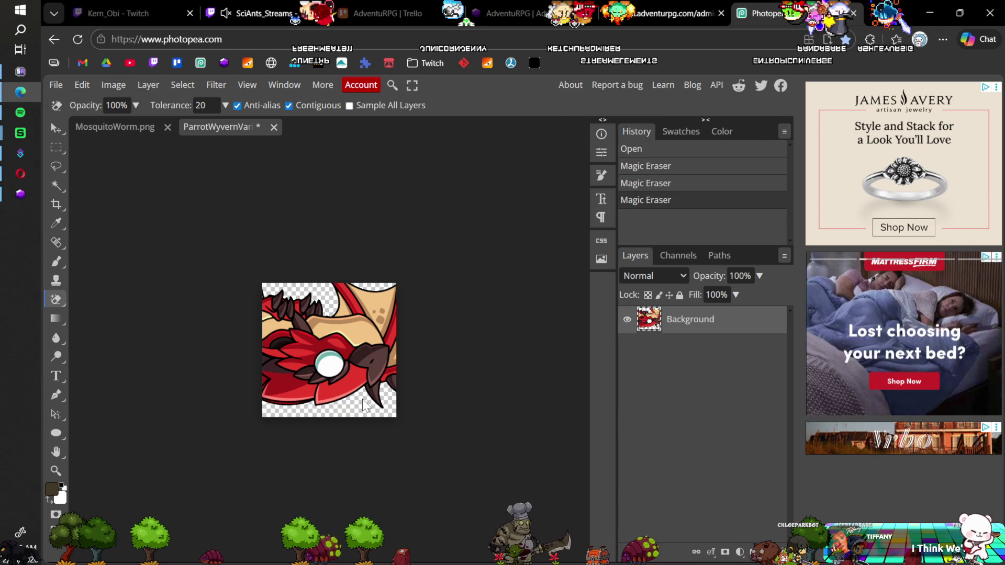
{"action": "key", "text": "ctrl+s"}
{"action": "left_click", "coordinate": [585, 125]}
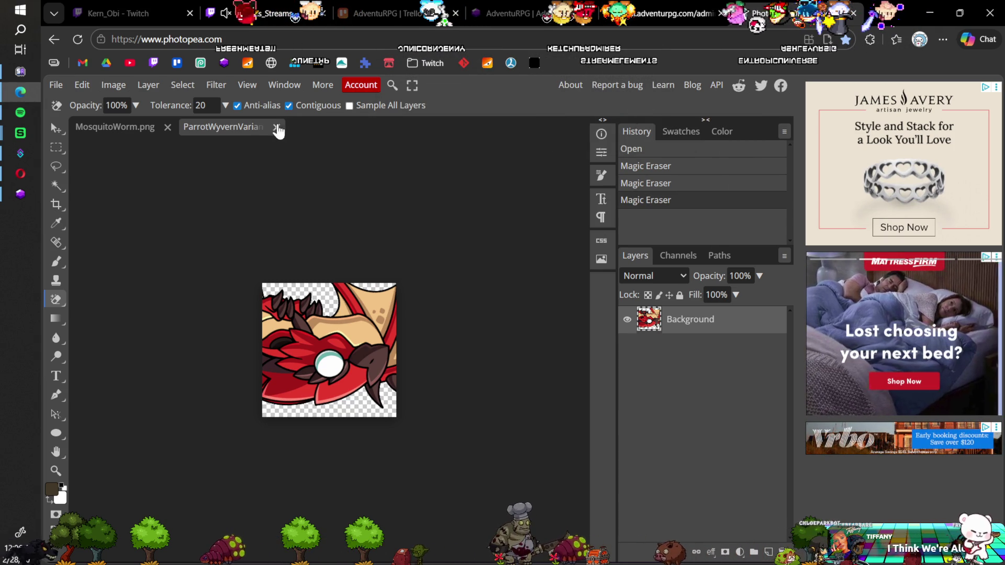
{"action": "left_click", "coordinate": [273, 127]}
Erase MosquitoWorm's background, cancel the browser Save As, then save and close MosquitoWorm.png.
{"action": "left_click", "coordinate": [285, 304]}
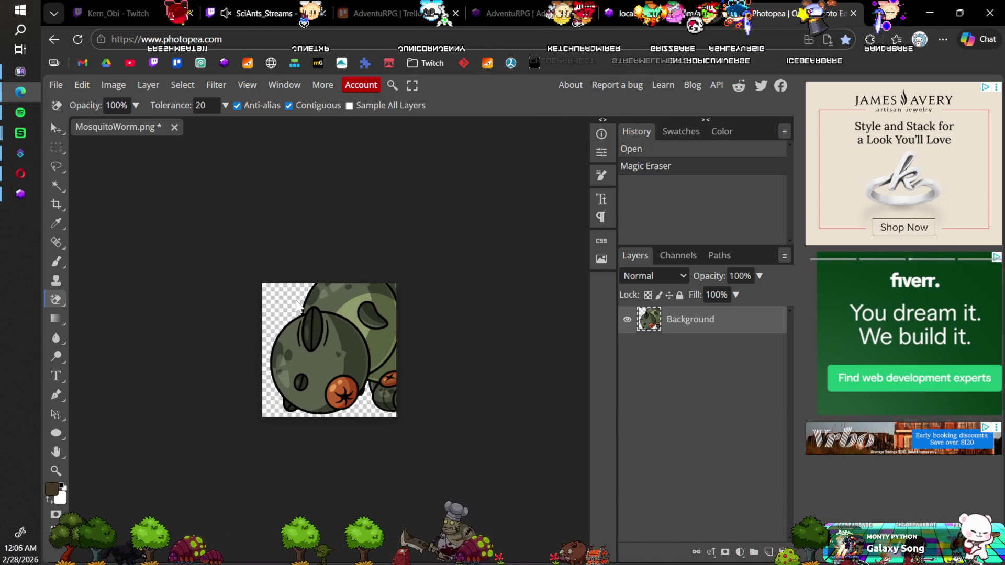
{"action": "key", "text": "ctrl+s"}
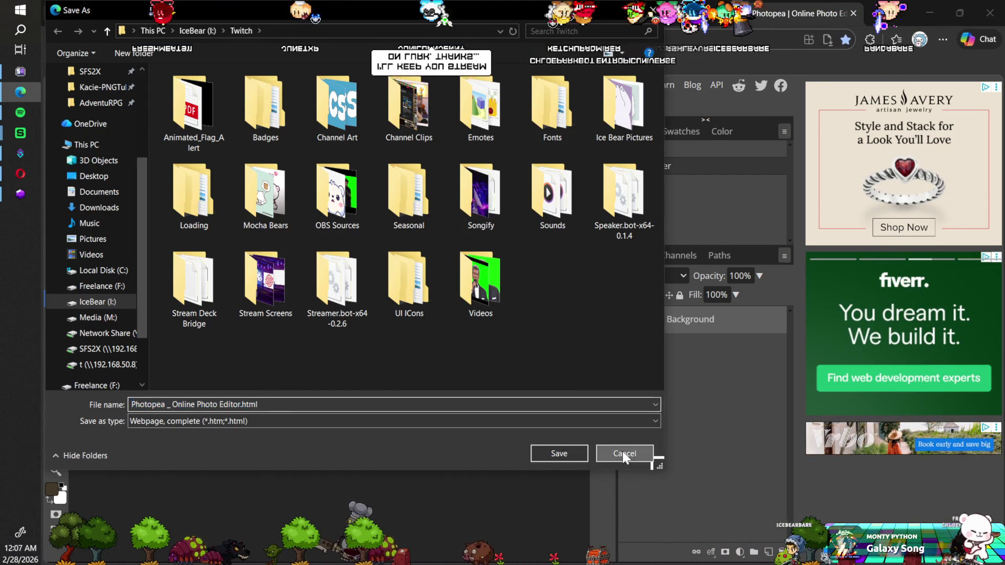
{"action": "left_click", "coordinate": [623, 452]}
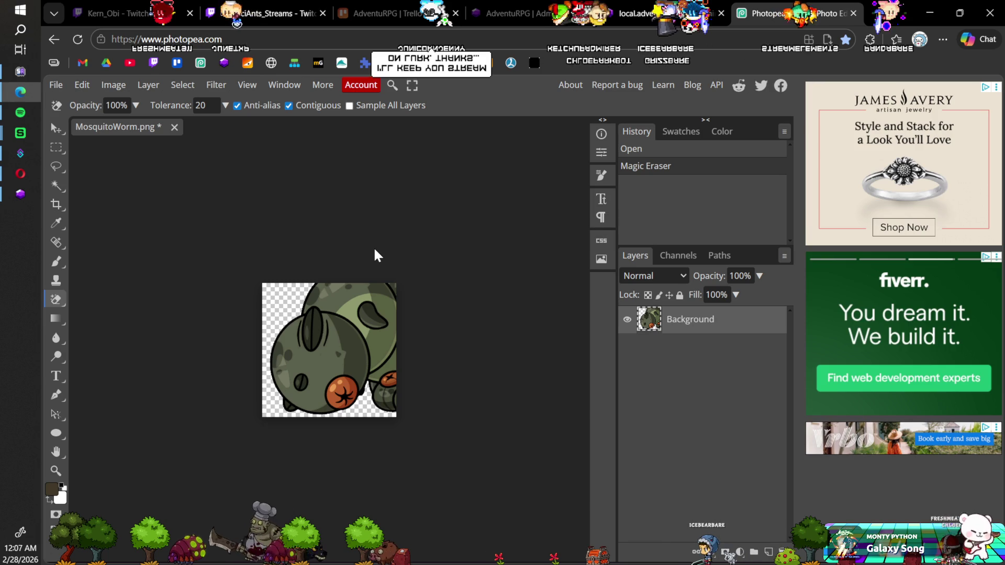
{"action": "key", "text": "ctrl+s"}
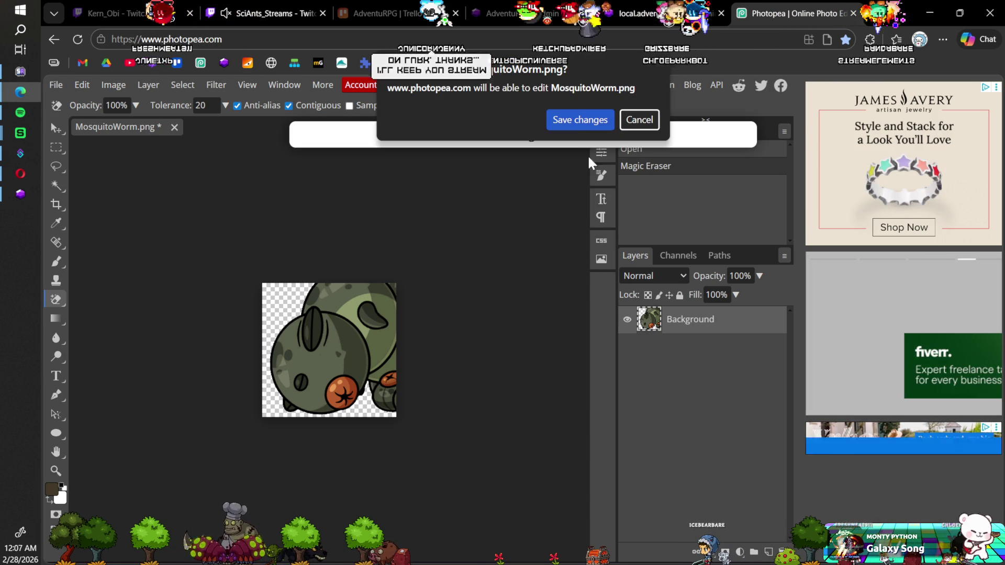
{"action": "left_click", "coordinate": [573, 122]}
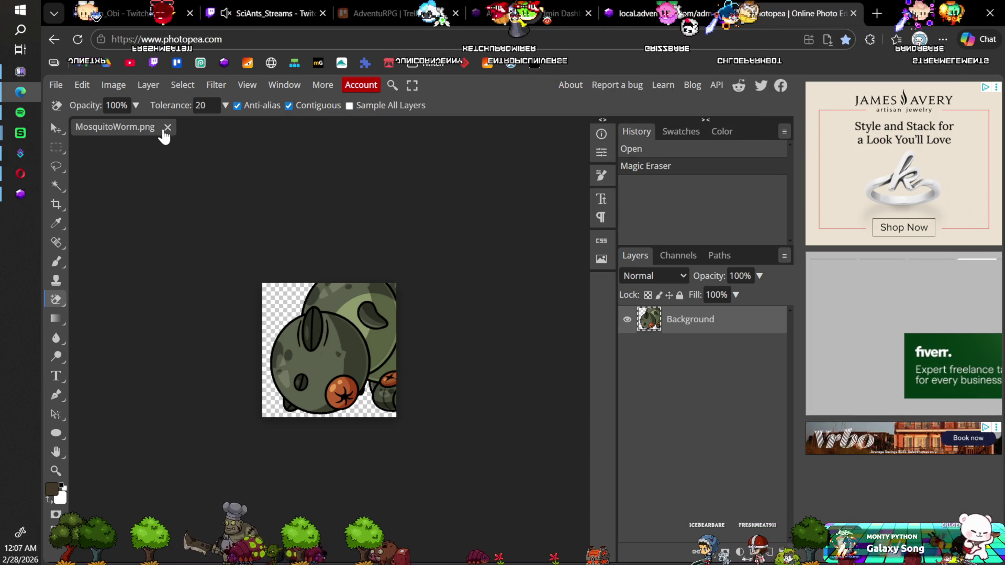
{"action": "left_click", "coordinate": [167, 129]}
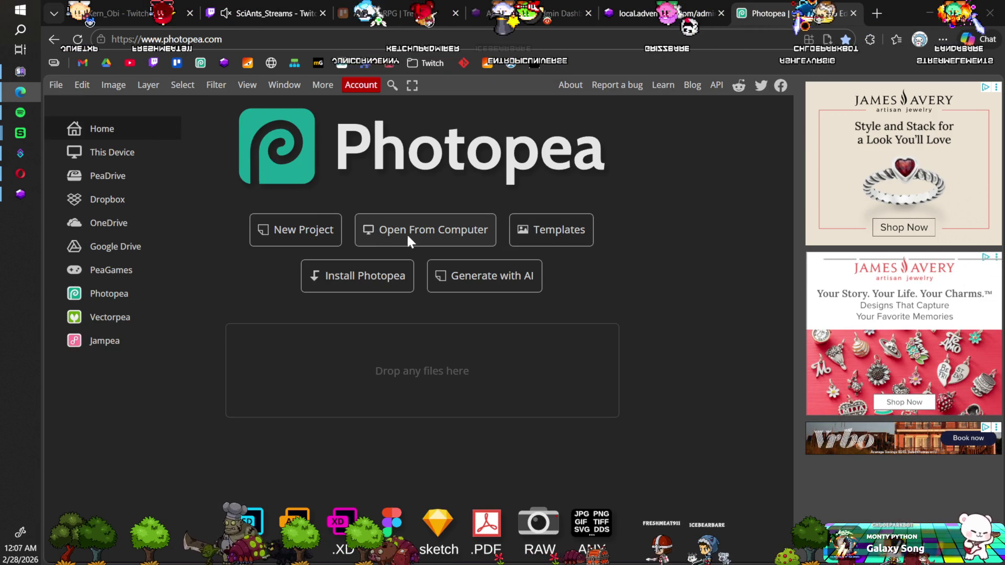
Open the five PNGs, RockGolemVariant through Watchdog, in Photopea.
{"action": "left_click", "coordinate": [406, 239]}
{"action": "scroll", "coordinate": [293, 235], "scroll_direction": "down", "scroll_amount": 8}
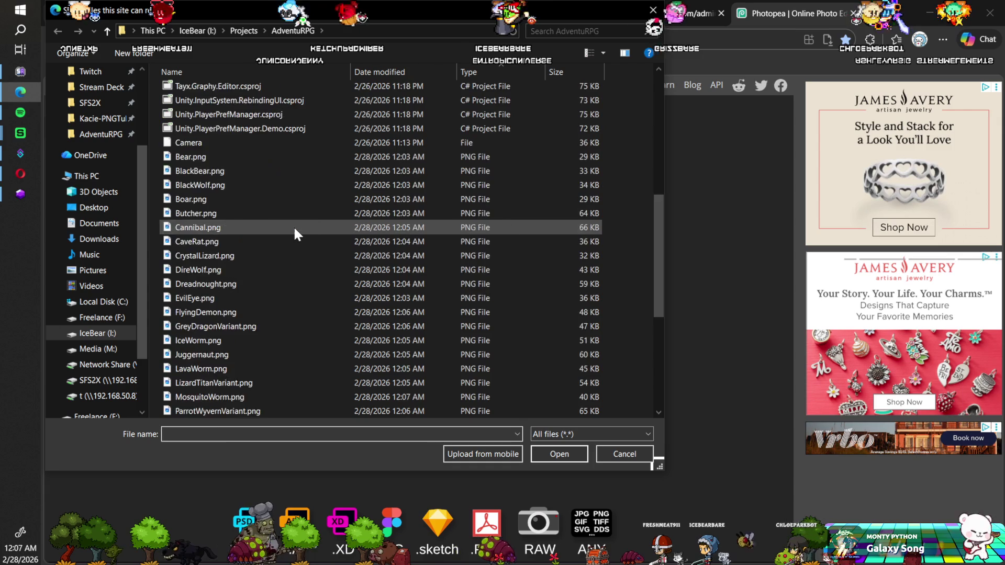
{"action": "scroll", "coordinate": [294, 229], "scroll_direction": "down", "scroll_amount": 6}
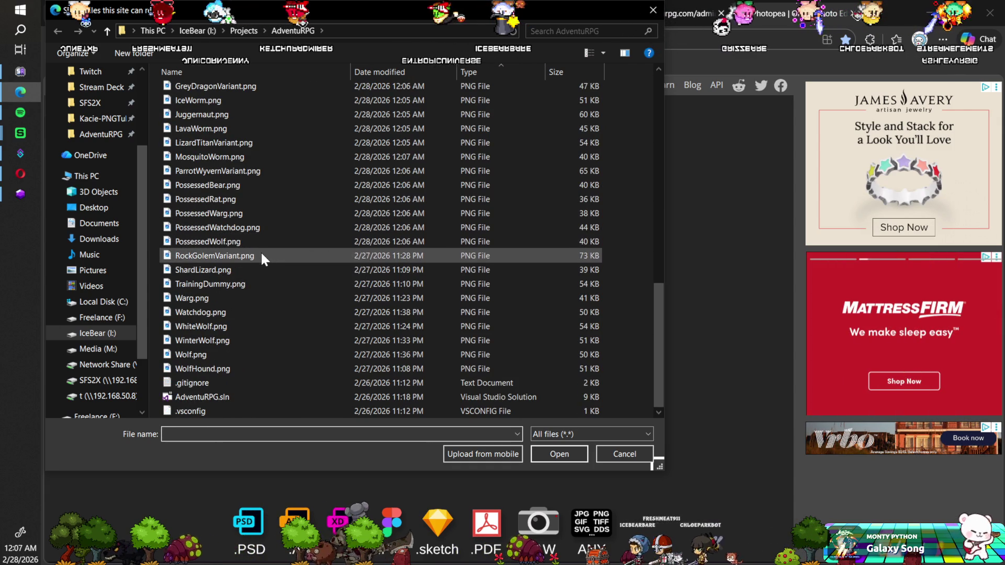
{"action": "left_click", "coordinate": [264, 254]}
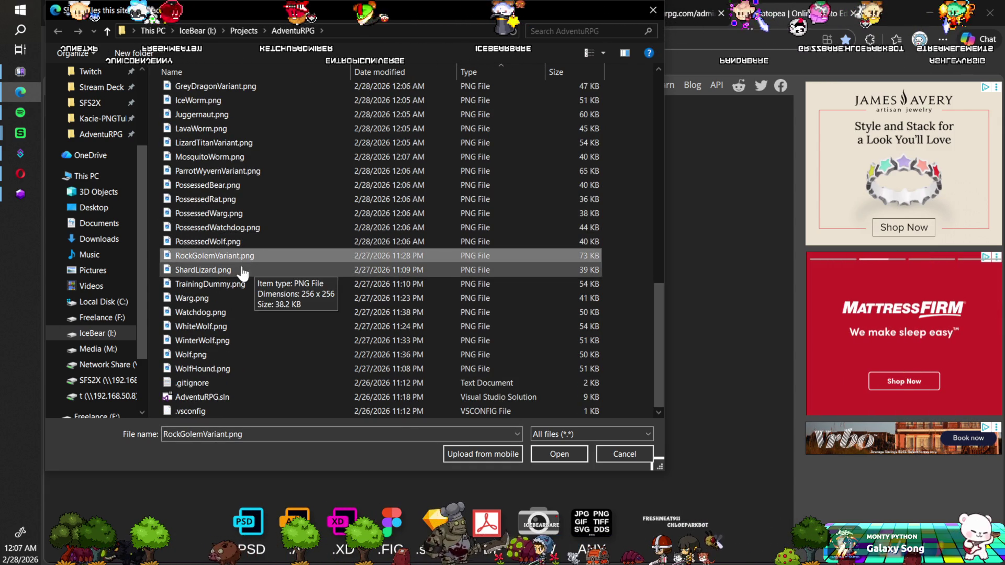
{"action": "left_click", "coordinate": [212, 313], "text": "shift"}
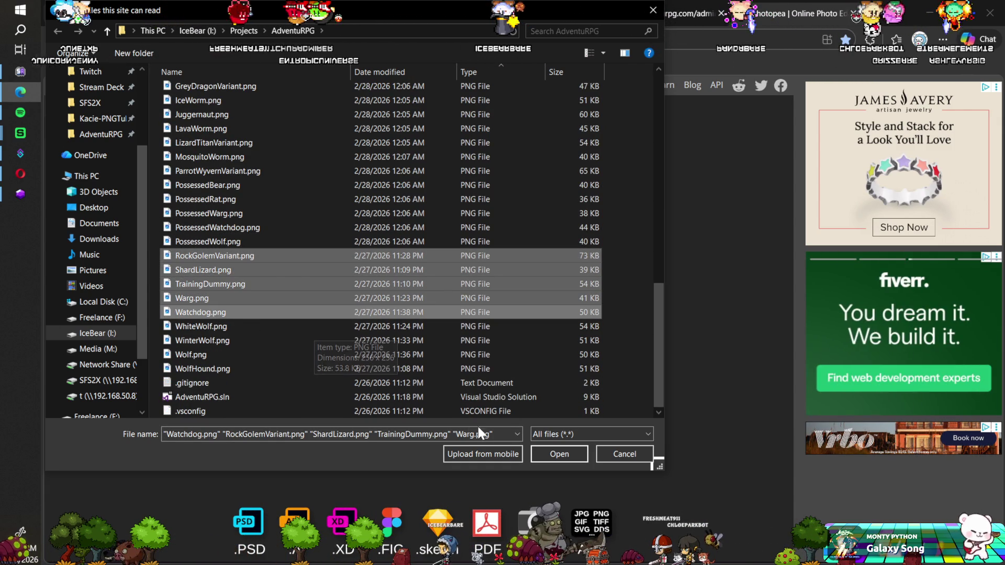
{"action": "left_click", "coordinate": [557, 454]}
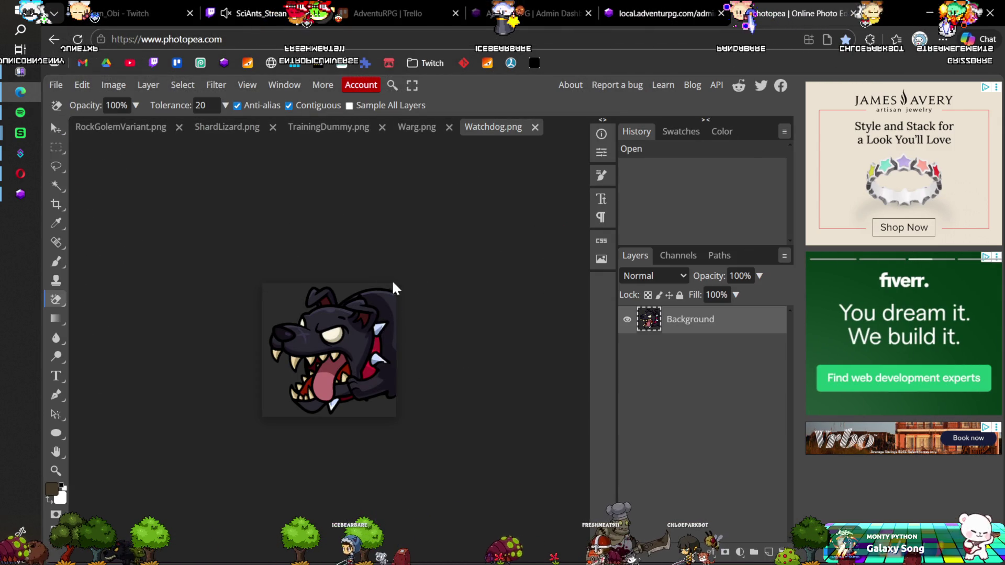
Erase the dark backgrounds of Watchdog.png and Warg.png, saving and closing each.
{"action": "left_click", "coordinate": [395, 289]}
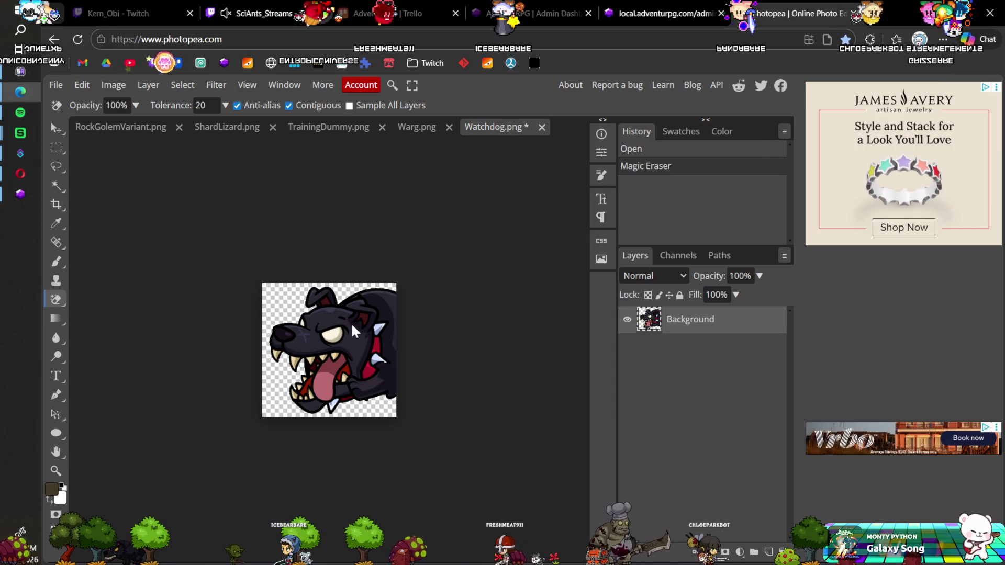
{"action": "key", "text": "ctrl+s"}
{"action": "left_click", "coordinate": [577, 119]}
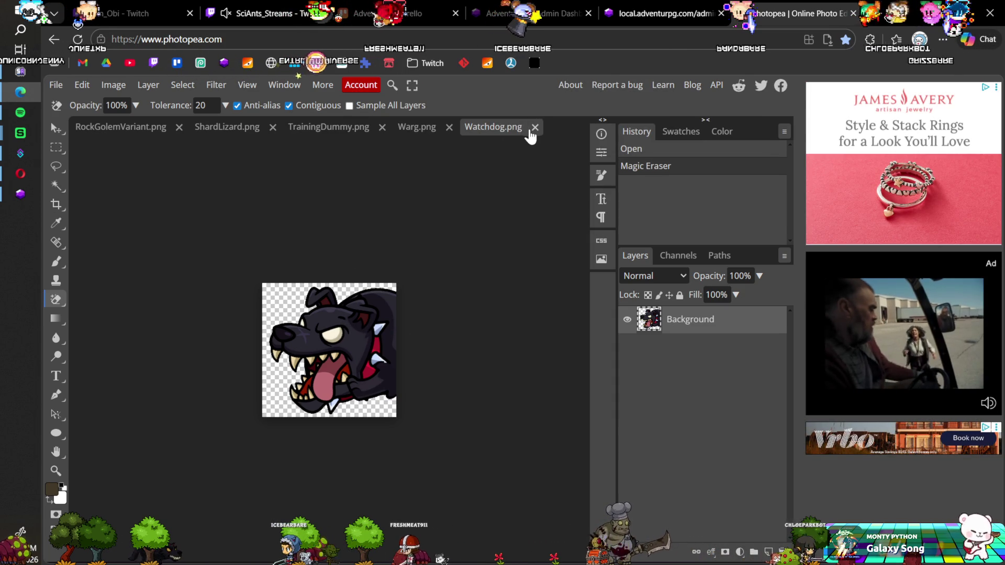
{"action": "left_click", "coordinate": [535, 127]}
{"action": "left_click", "coordinate": [287, 309]}
{"action": "key", "text": "ctrl+s"}
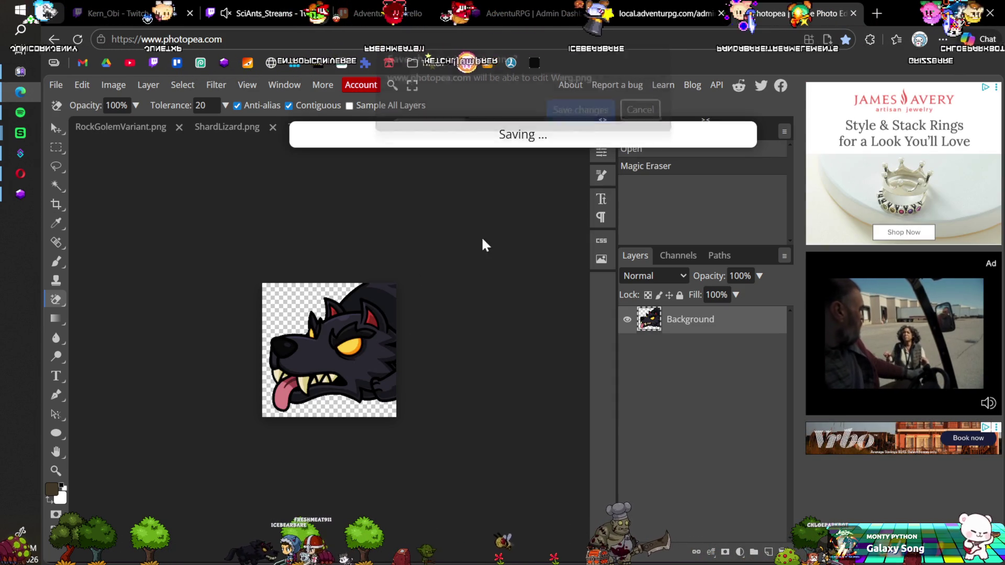
{"action": "left_click", "coordinate": [579, 120]}
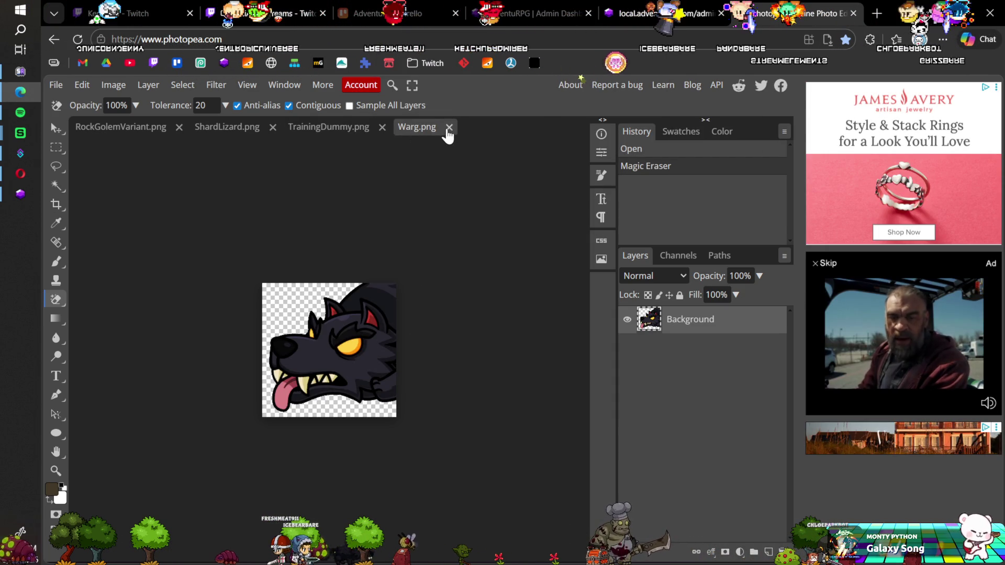
{"action": "left_click", "coordinate": [448, 127]}
Erase the backgrounds of TrainingDummy.png and ShardLizard.png, saving and closing each.
{"action": "left_click", "coordinate": [291, 291]}
{"action": "key", "text": "ctrl+s"}
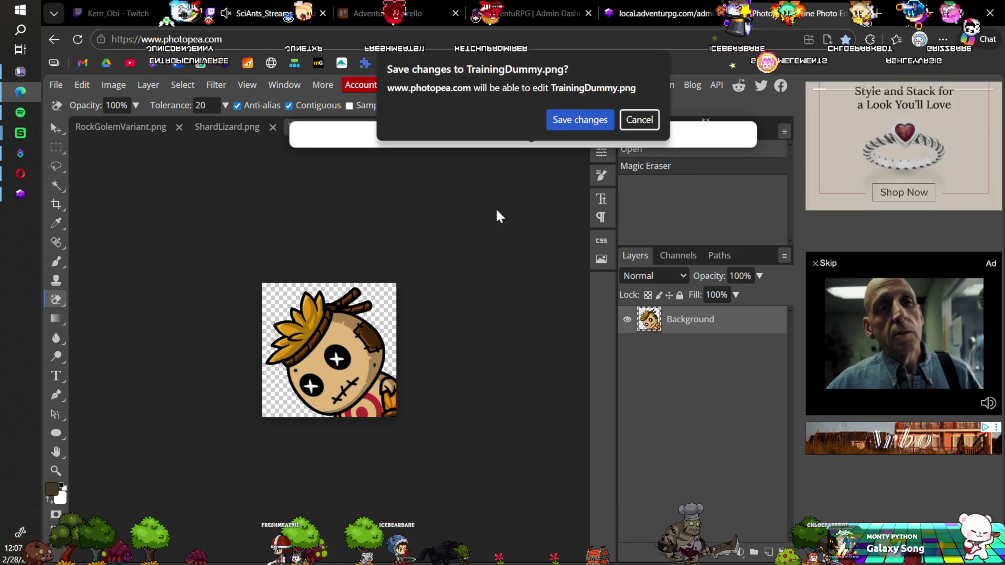
{"action": "key", "text": "Return"}
{"action": "left_click", "coordinate": [367, 127]}
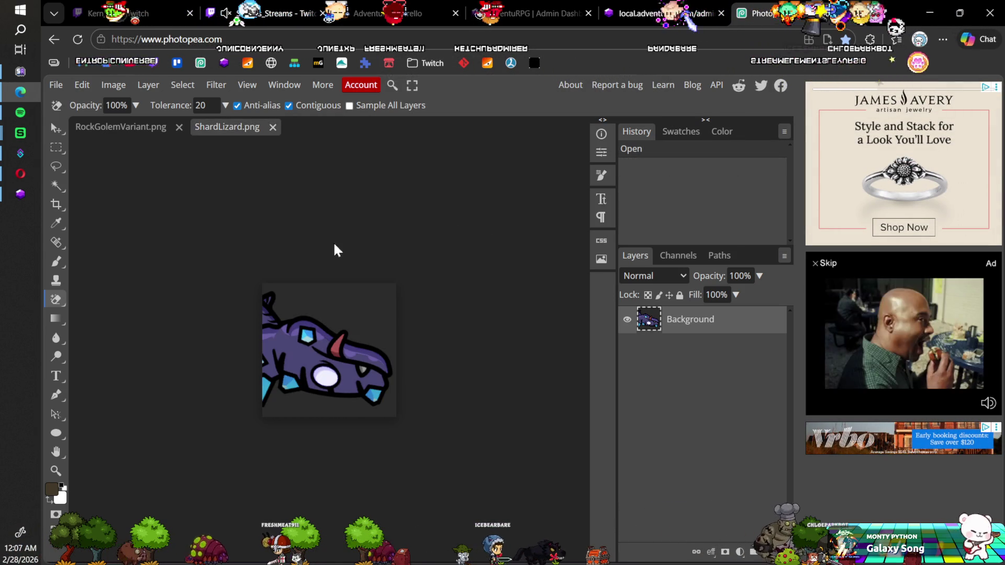
{"action": "left_click", "coordinate": [309, 294]}
{"action": "key", "text": "ctrl+s"}
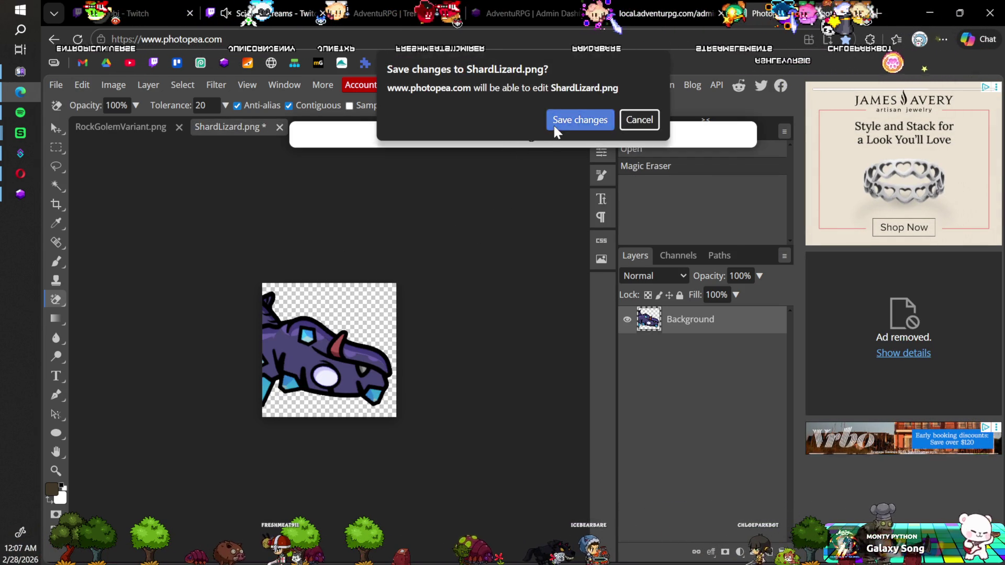
{"action": "left_click", "coordinate": [555, 128]}
{"action": "left_click", "coordinate": [279, 127]}
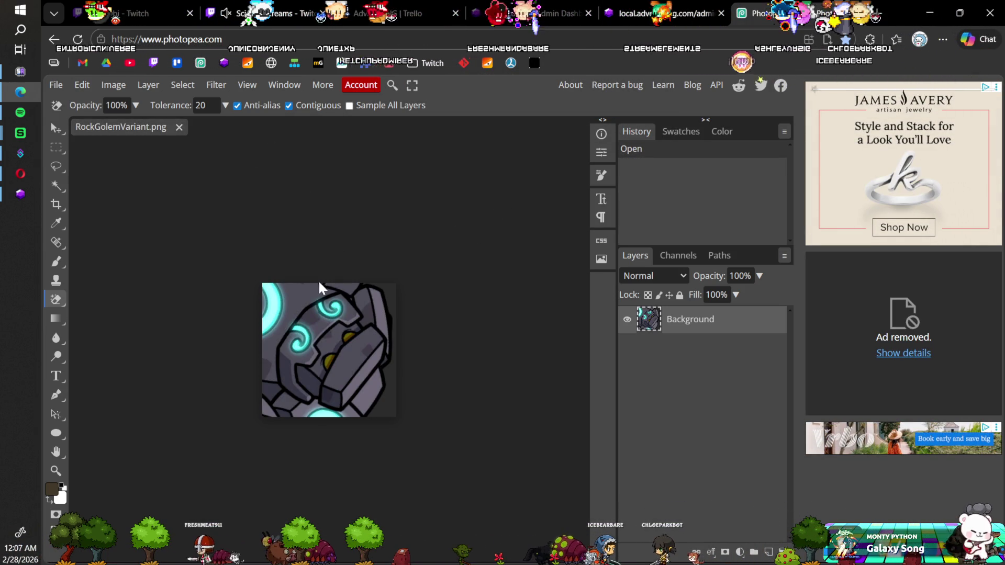
Erase RockGolemVariant.png's dark right-edge background, then save and close it.
{"action": "left_click", "coordinate": [388, 415]}
{"action": "key", "text": "ctrl+s"}
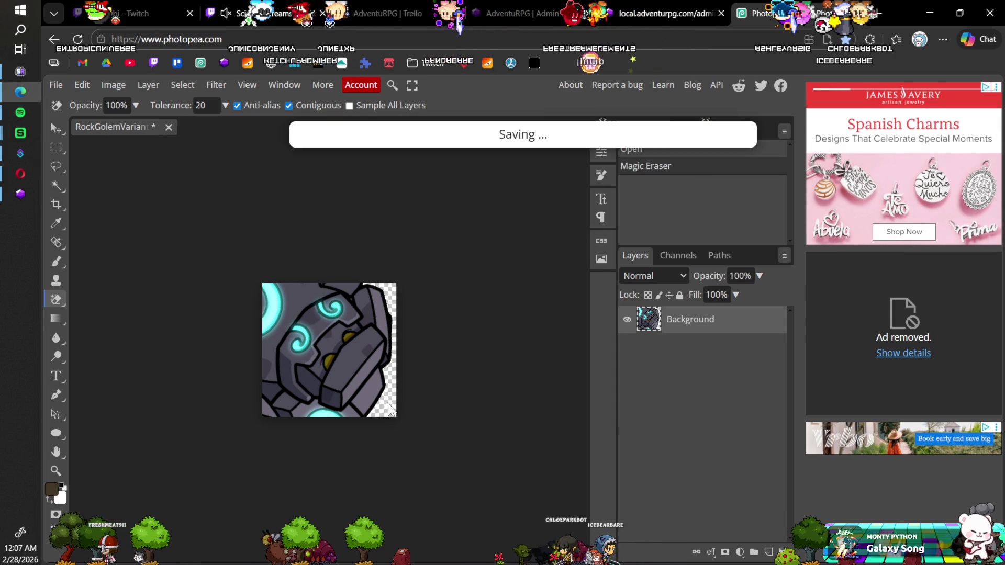
{"action": "left_click", "coordinate": [579, 119]}
{"action": "left_click", "coordinate": [168, 126]}
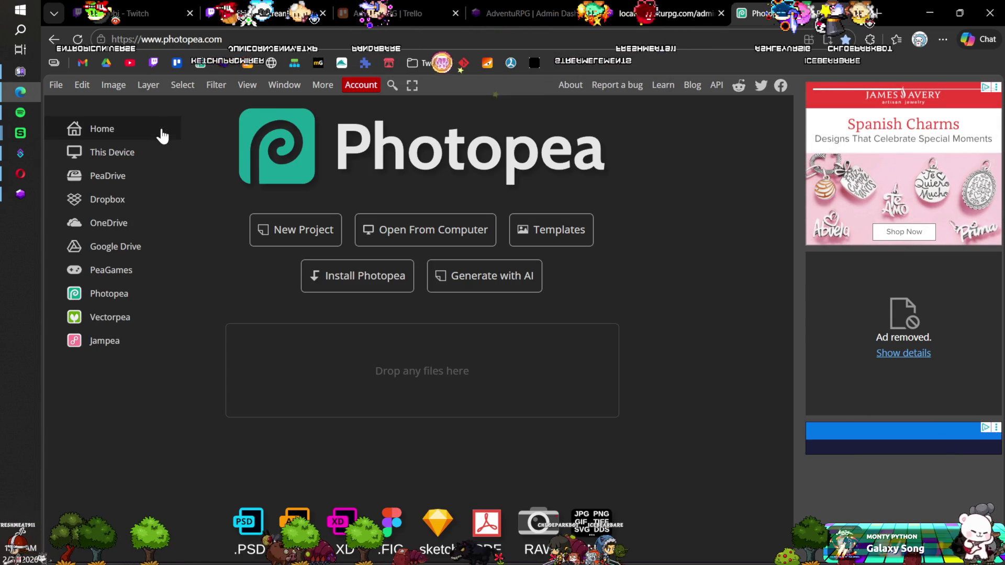
Open the four wolf PNGs, WhiteWolf through WolfHound, in Photopea.
{"action": "left_click", "coordinate": [361, 238]}
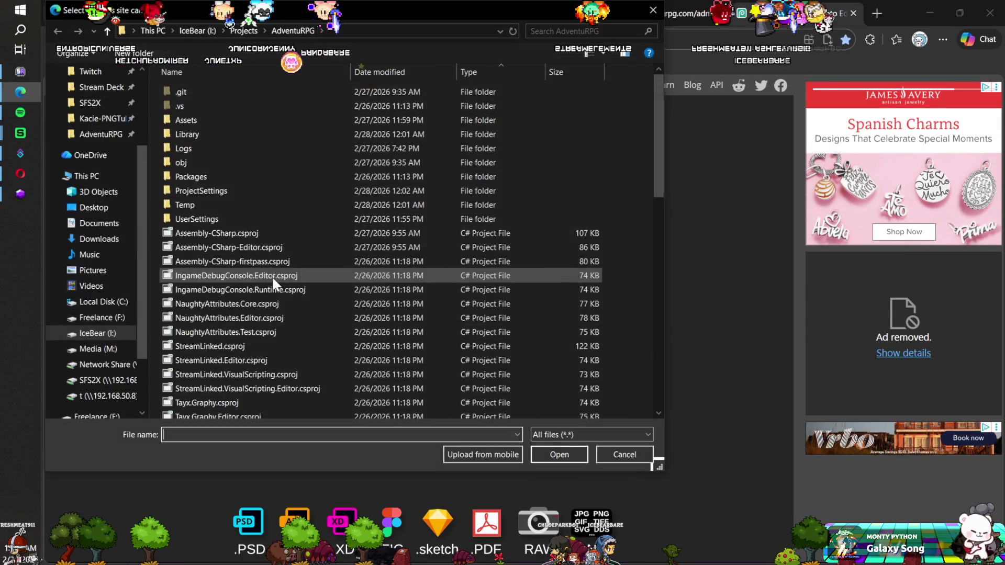
{"action": "scroll", "coordinate": [272, 277], "scroll_direction": "down", "scroll_amount": 10}
{"action": "left_click", "coordinate": [227, 325]}
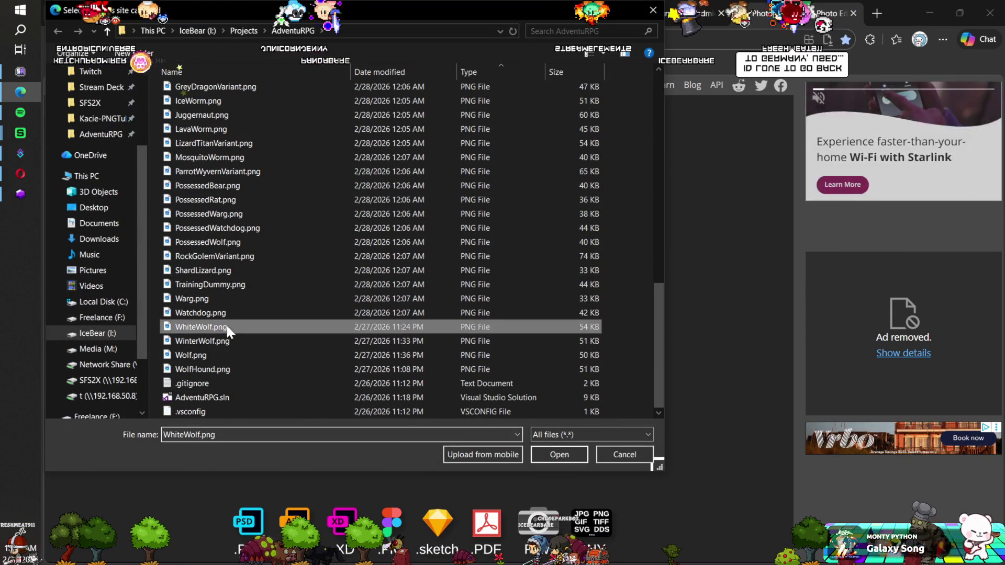
{"action": "left_click", "coordinate": [213, 368], "text": "shift"}
{"action": "left_click", "coordinate": [535, 451]}
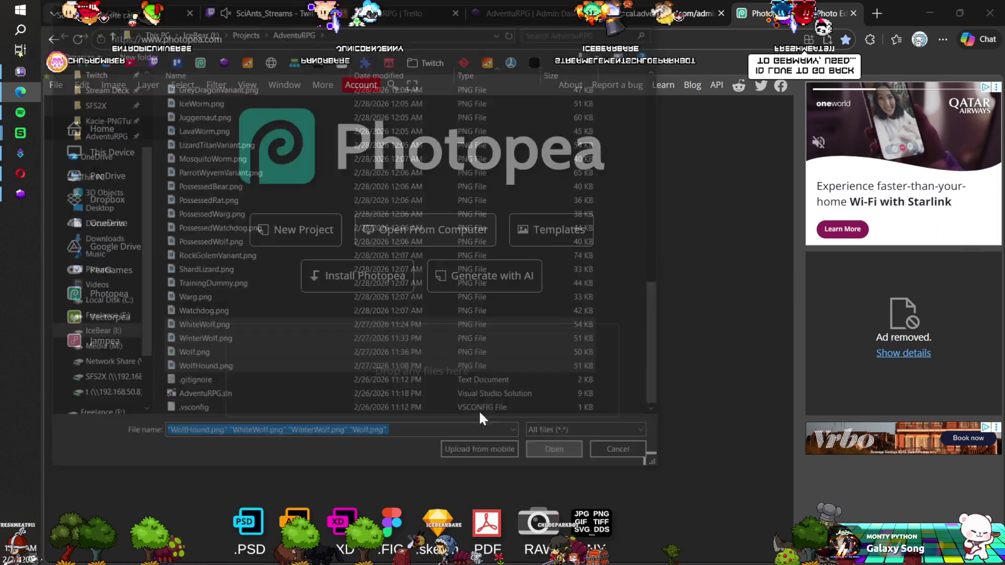
Erase WolfHound.png's background in three spots, then save and close it.
{"action": "left_click", "coordinate": [272, 301]}
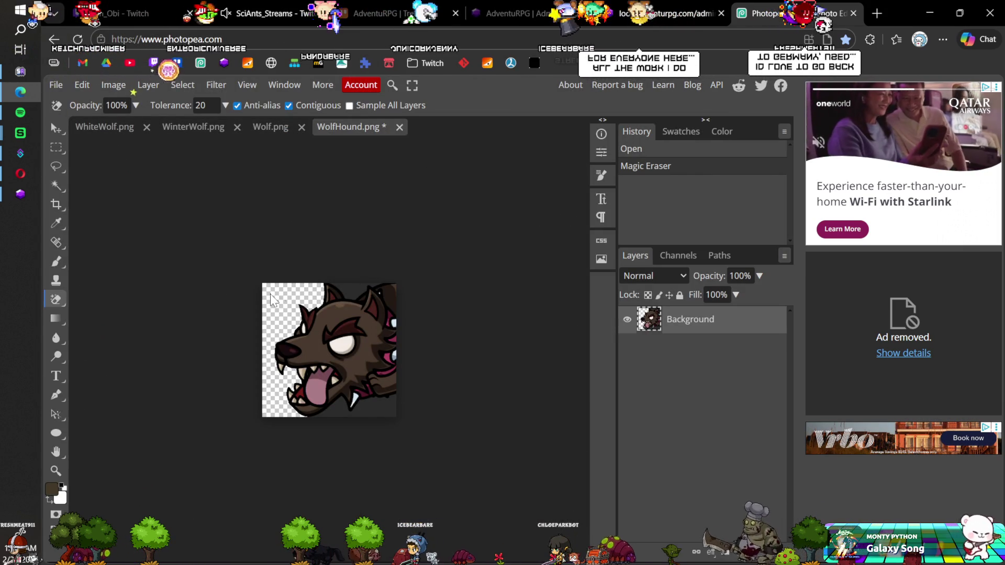
{"action": "left_click", "coordinate": [361, 289]}
{"action": "left_click", "coordinate": [331, 415]}
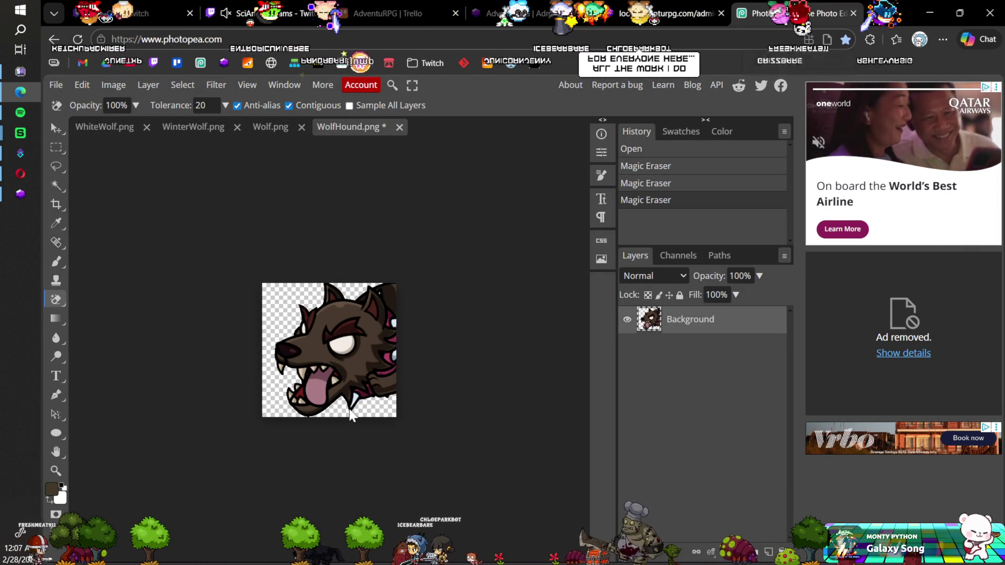
{"action": "key", "text": "ctrl+s"}
{"action": "left_click", "coordinate": [573, 122]}
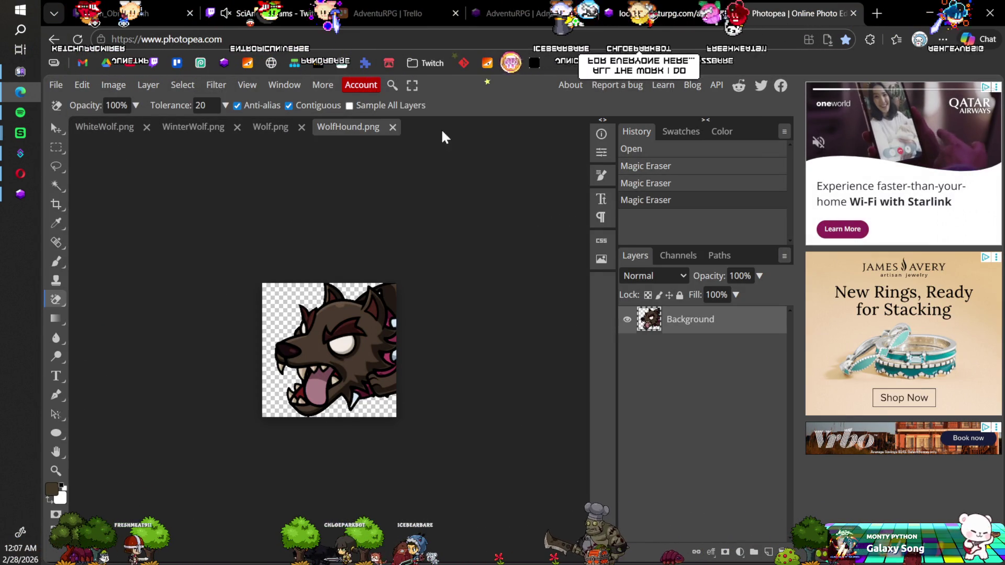
{"action": "left_click", "coordinate": [391, 127]}
Make Wolf.png's background transparent, then save and close it.
{"action": "left_click", "coordinate": [300, 294]}
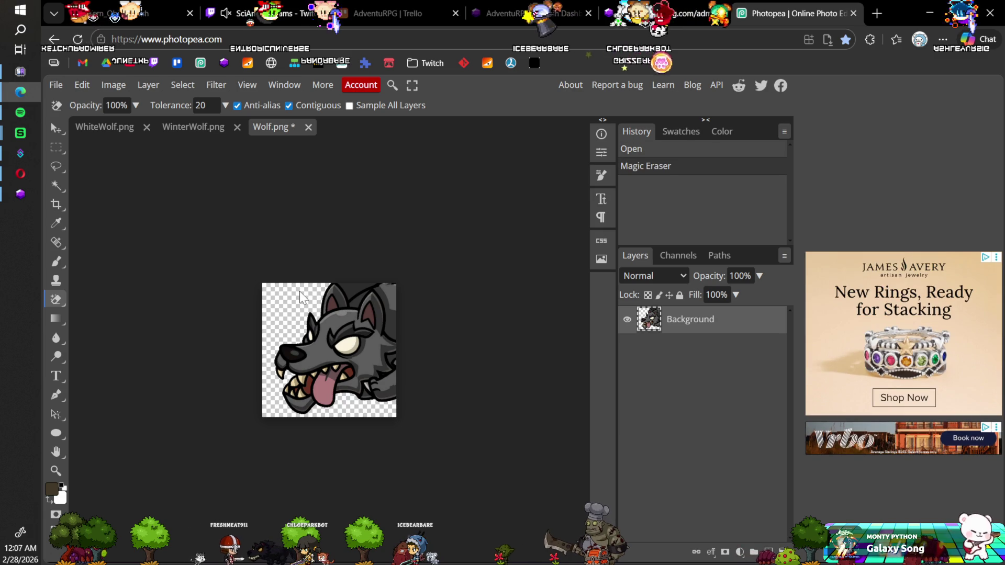
{"action": "left_click", "coordinate": [344, 294]}
{"action": "key", "text": "ctrl+s"}
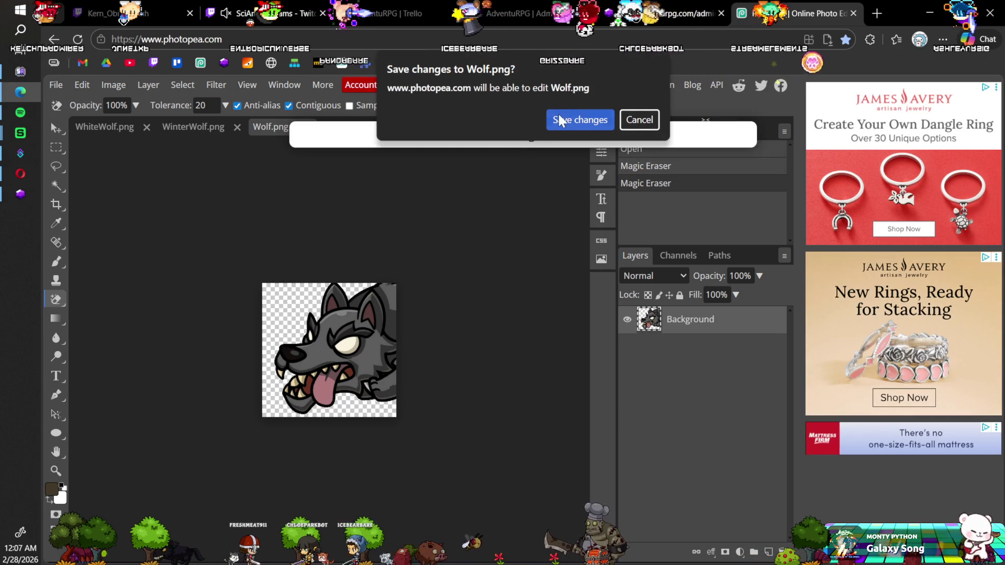
{"action": "left_click", "coordinate": [572, 118]}
{"action": "left_click", "coordinate": [301, 127]}
Erase WinterWolf.png's remaining background, then save and close it.
{"action": "left_click", "coordinate": [297, 298]}
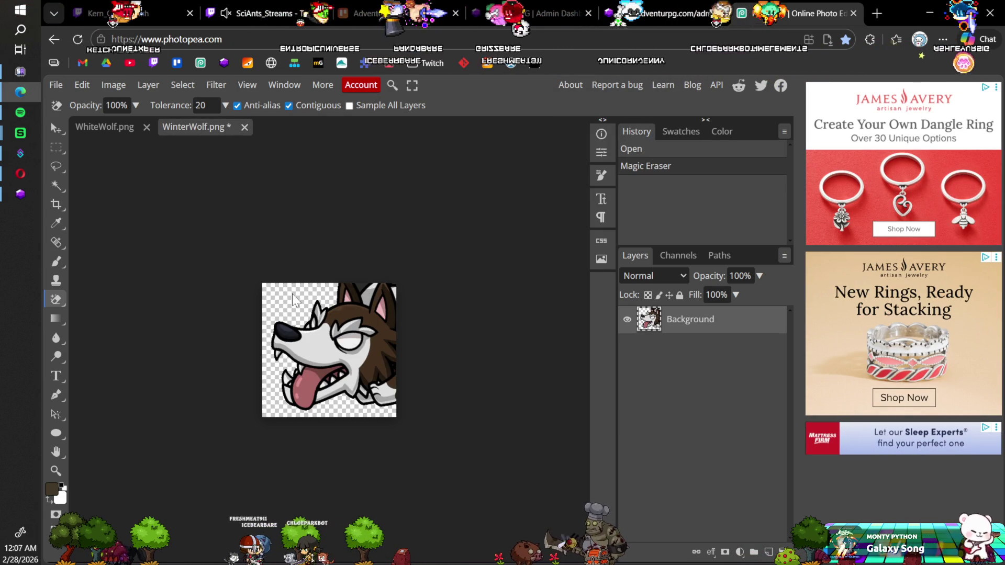
{"action": "key", "text": "ctrl+s"}
{"action": "left_click", "coordinate": [638, 119]}
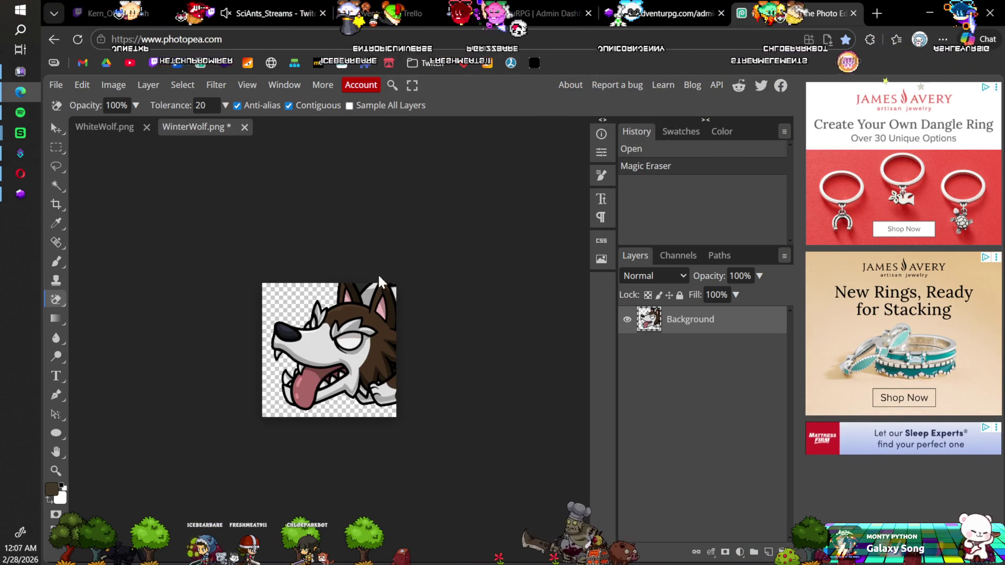
{"action": "left_click", "coordinate": [360, 293]}
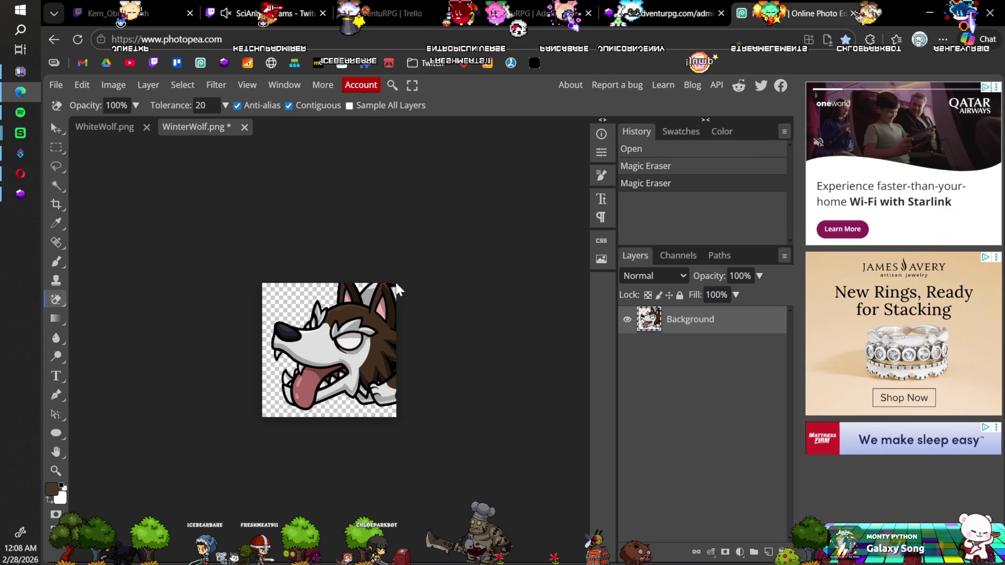
{"action": "key", "text": "ctrl+s"}
{"action": "left_click", "coordinate": [576, 122]}
{"action": "left_click", "coordinate": [244, 127]}
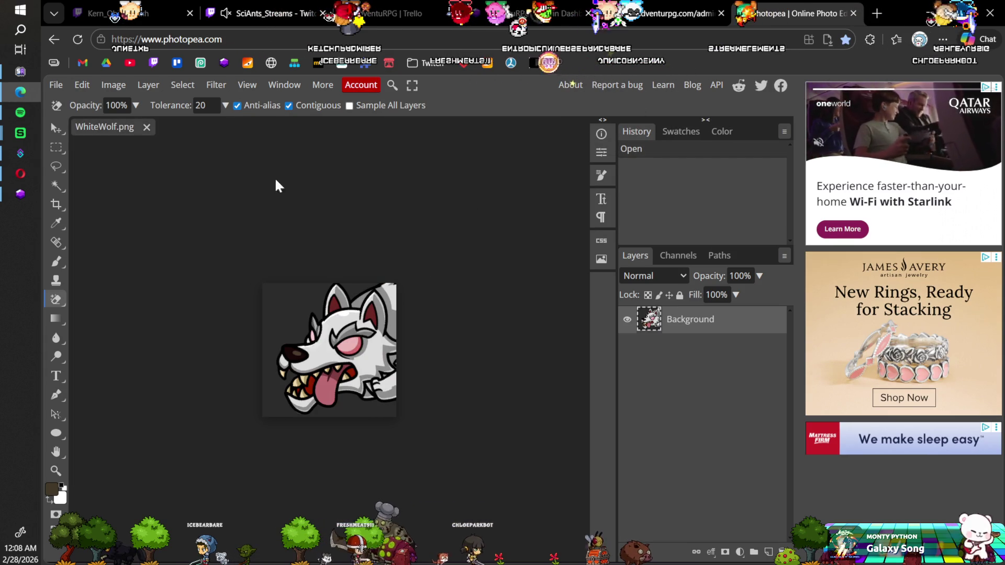
Erase the dark background around the WhiteWolf head, then save and close WhiteWolf.png.
{"action": "left_click", "coordinate": [281, 305]}
{"action": "left_click", "coordinate": [281, 305]}
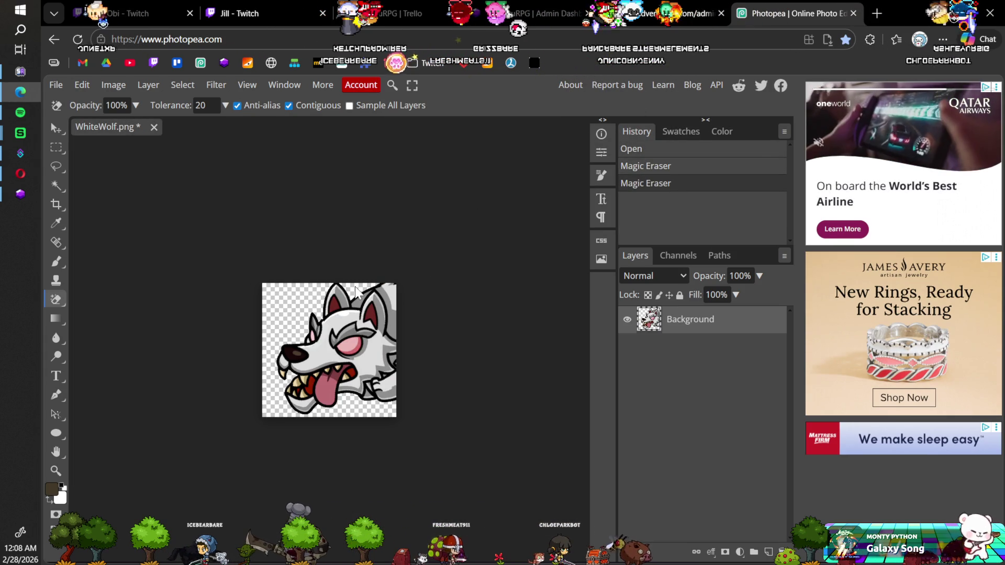
{"action": "key", "text": "ctrl+s"}
{"action": "left_click", "coordinate": [573, 126]}
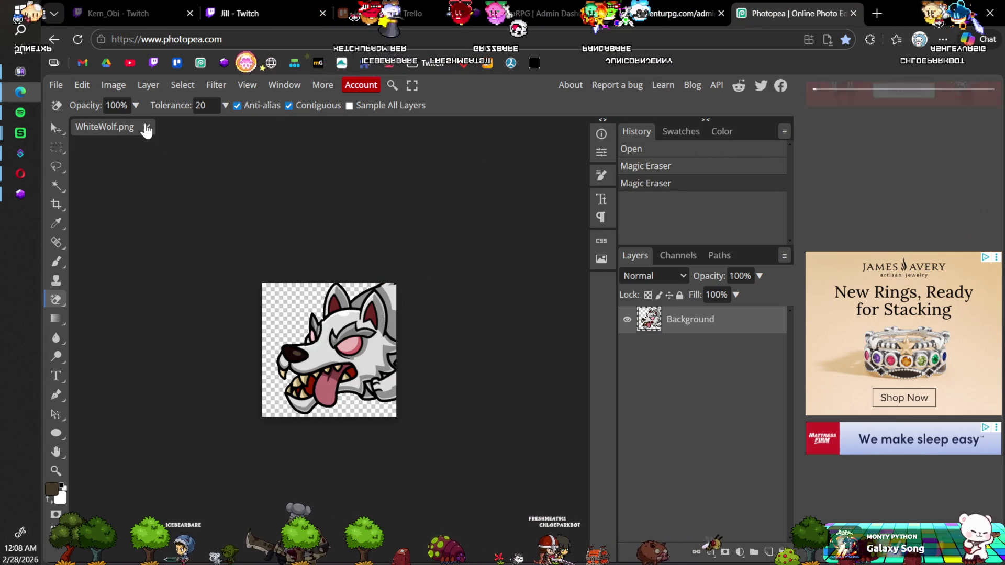
{"action": "left_click", "coordinate": [154, 127]}
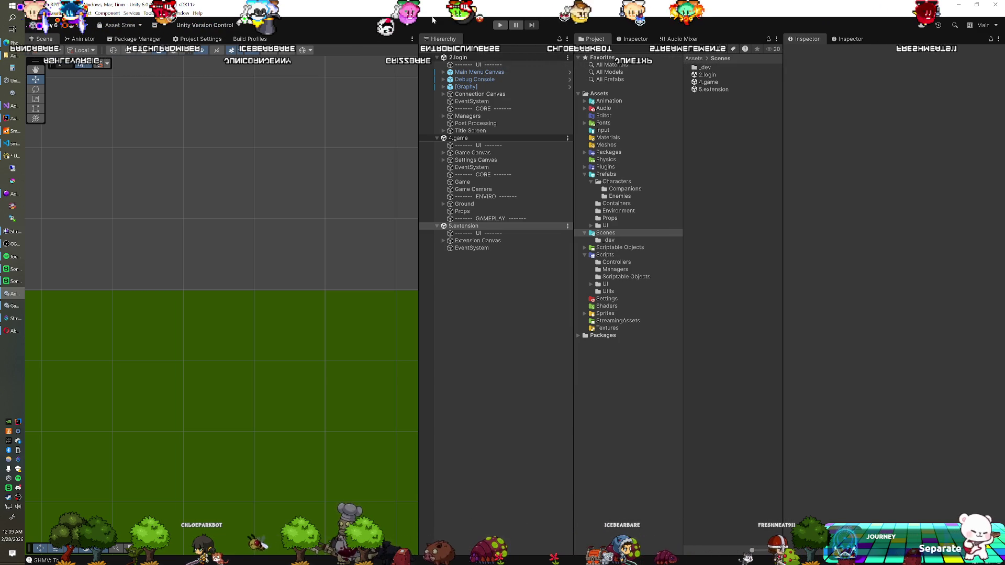
In the AdventuRPG folder, rename Bear and BlackBear to BearCorpse.png and BlackBearCorpse.png.
{"action": "left_click", "coordinate": [7, 57]}
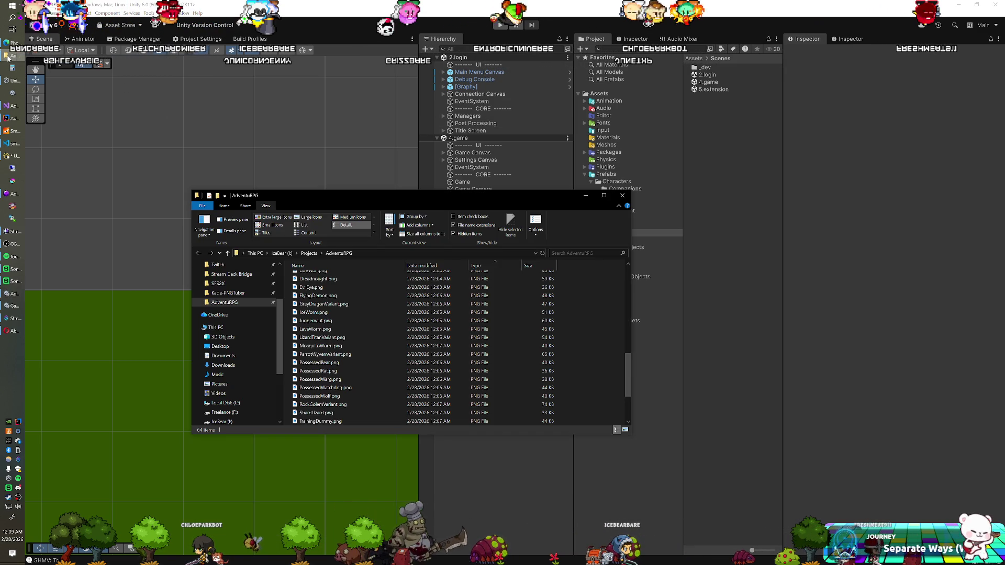
{"action": "scroll", "coordinate": [314, 366], "scroll_direction": "down", "scroll_amount": 3}
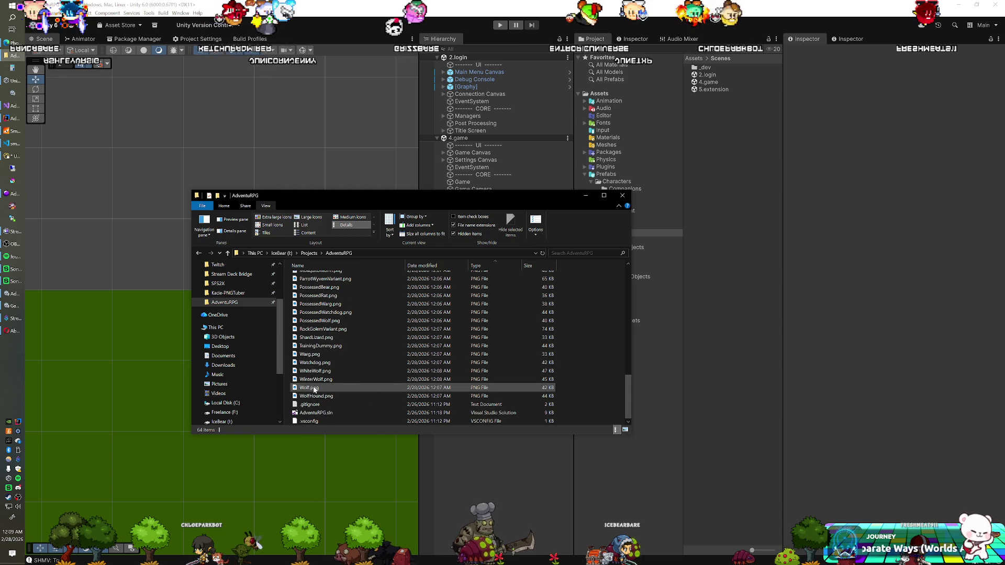
{"action": "scroll", "coordinate": [317, 340], "scroll_direction": "up", "scroll_amount": 6}
{"action": "left_click", "coordinate": [320, 333]}
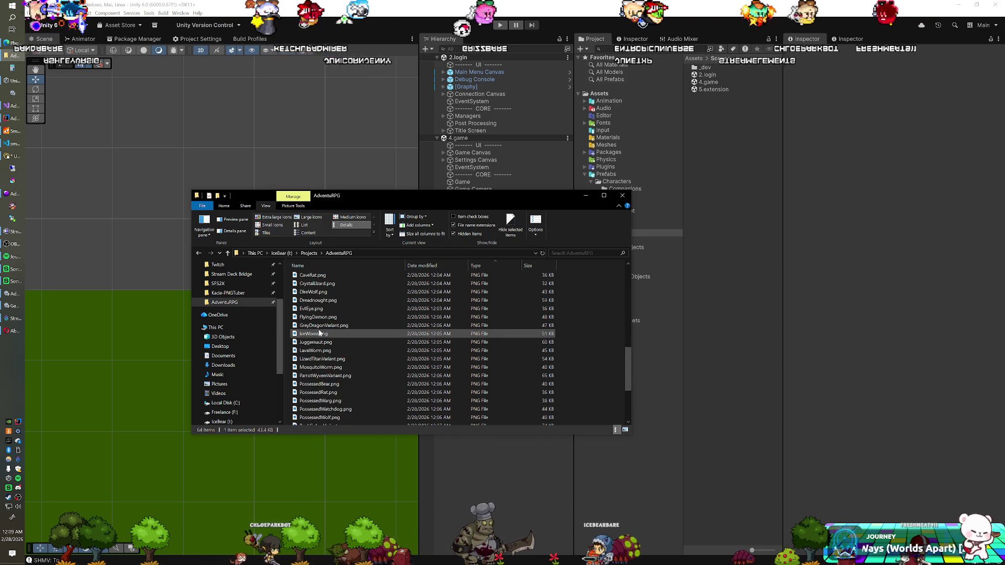
{"action": "scroll", "coordinate": [317, 329], "scroll_direction": "up", "scroll_amount": 1}
{"action": "left_click", "coordinate": [309, 301]}
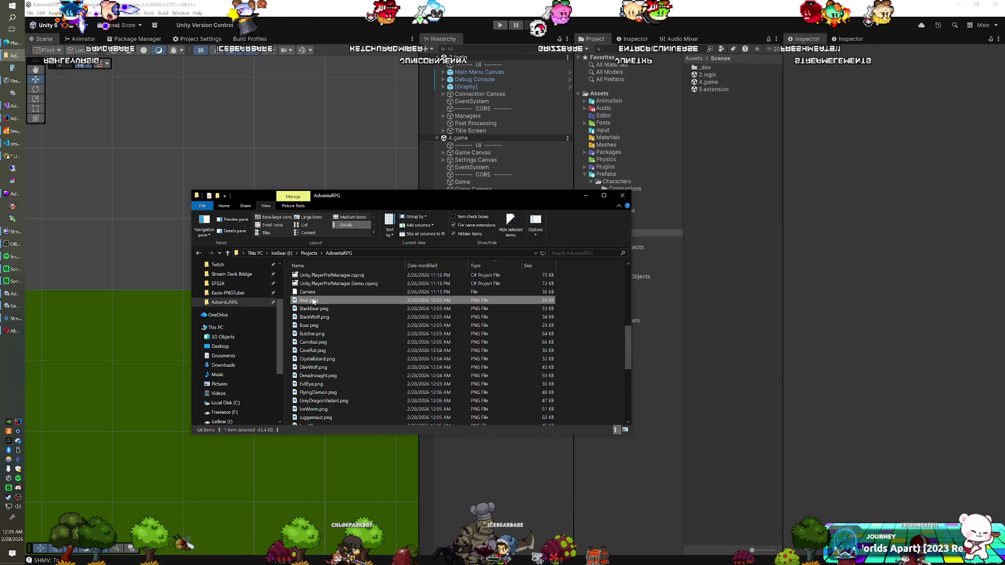
{"action": "left_click", "coordinate": [310, 301]}
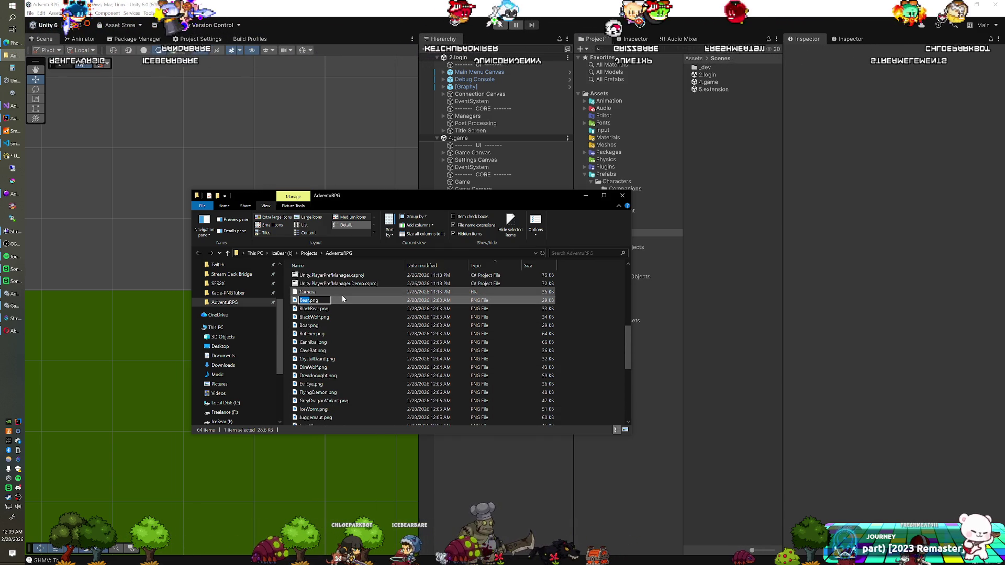
{"action": "type", "text": "Corpse"}
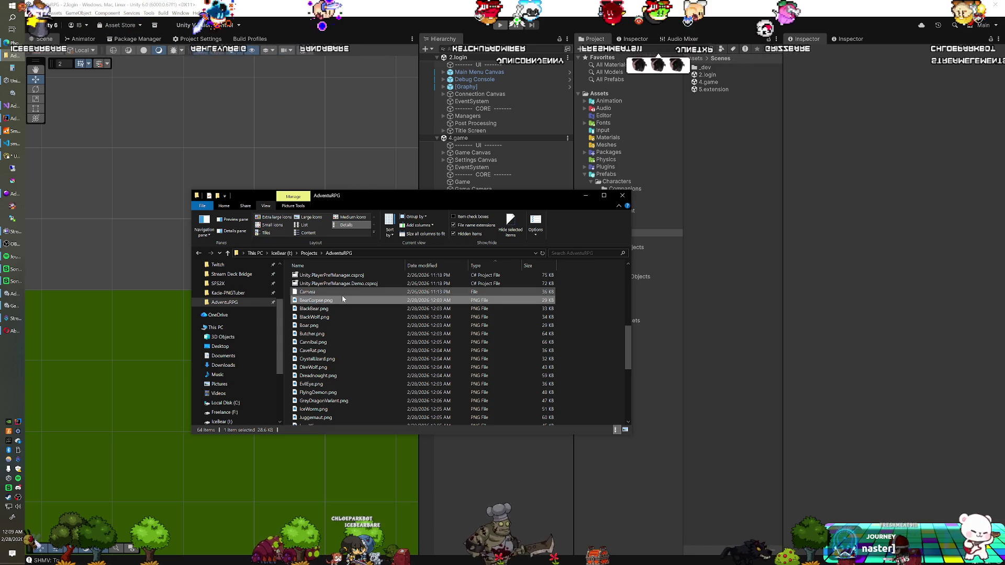
{"action": "key", "text": "Tab"}
{"action": "type", "text": "Corpse"}
{"action": "key", "text": "Tab"}
Append Corpse to BlackWolf, Boar, Butcher, Cannibal and CaveRat PNG names.
{"action": "key", "text": "Right"}
{"action": "type", "text": "Corpse"}
{"action": "key", "text": "Tab"}
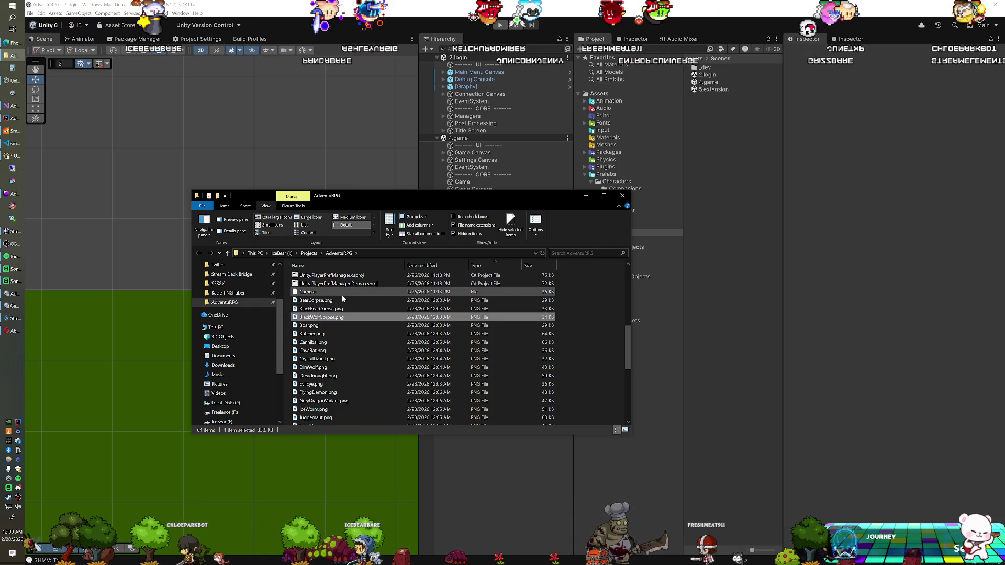
{"action": "key", "text": "Right"}
{"action": "type", "text": "Corpse"}
{"action": "key", "text": "Tab"}
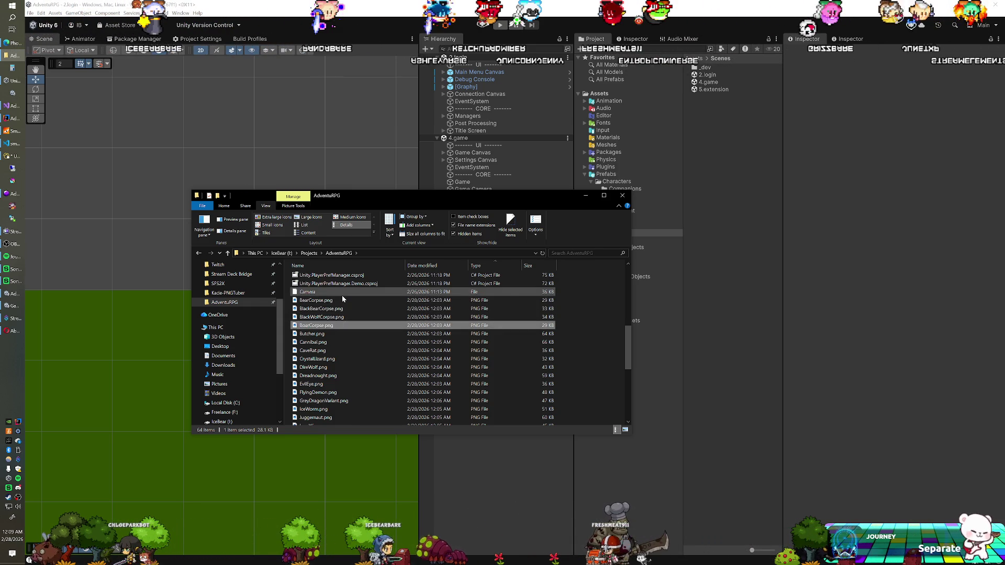
{"action": "key", "text": "Right"}
{"action": "type", "text": "Corpse"}
{"action": "key", "text": "Tab"}
{"action": "key", "text": "Right"}
{"action": "type", "text": "Corpse"}
{"action": "key", "text": "Tab"}
{"action": "key", "text": "Right"}
{"action": "type", "text": "Corpse"}
{"action": "key", "text": "Return"}
Append Corpse to CrystalLizard, DireWolf, Dreadnought, EvilEye and FlyingDemon PNG names.
{"action": "key", "text": "Tab"}
{"action": "key", "text": "Right"}
{"action": "type", "text": "Corpse"}
{"action": "key", "text": "Tab"}
{"action": "key", "text": "Right"}
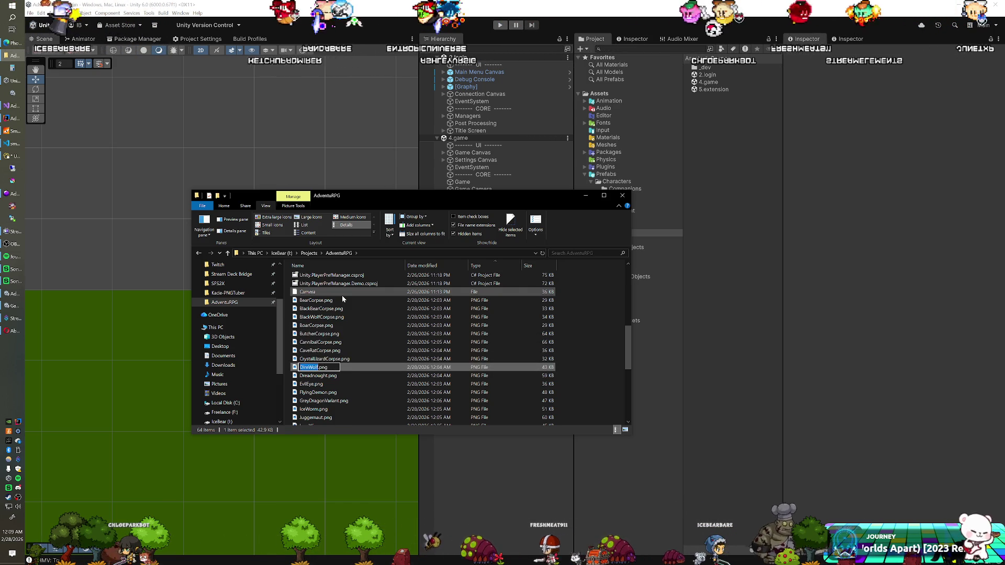
{"action": "type", "text": "Corpse"}
{"action": "key", "text": "Tab"}
{"action": "key", "text": "Right"}
{"action": "type", "text": "Corpse"}
{"action": "key", "text": "Tab"}
{"action": "key", "text": "Right"}
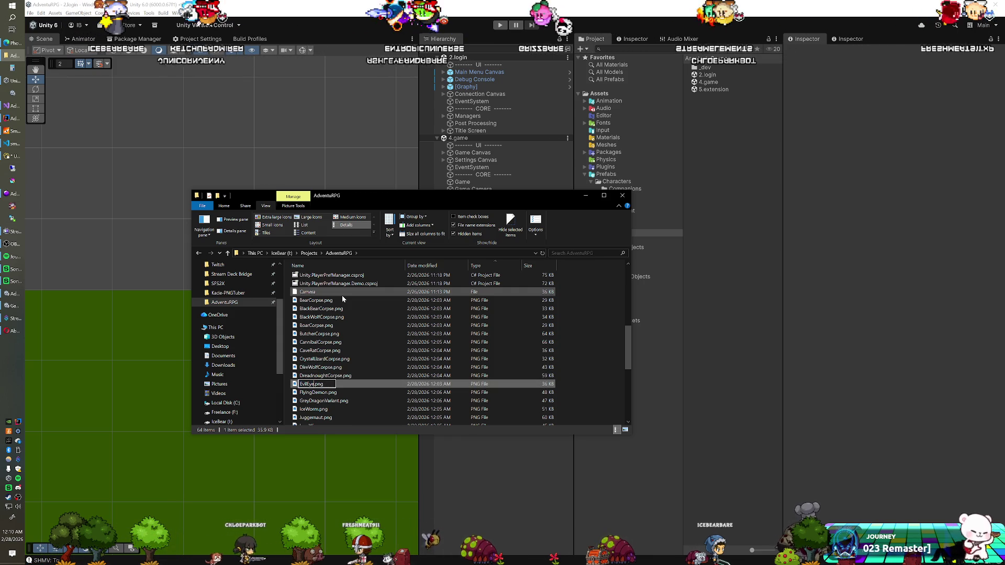
{"action": "type", "text": "Corpse"}
{"action": "key", "text": "Tab"}
{"action": "key", "text": "Right"}
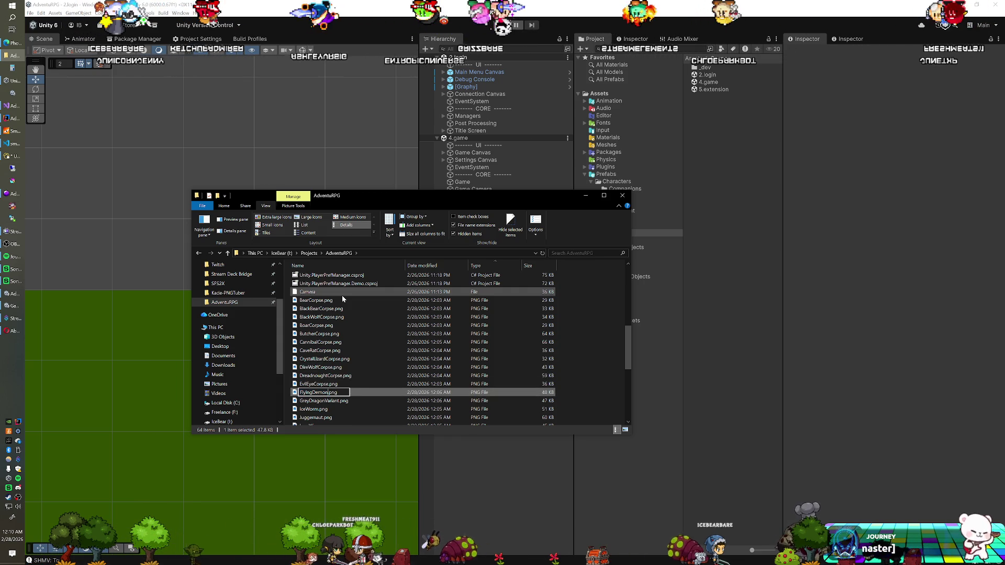
{"action": "type", "text": "Corpse"}
{"action": "key", "text": "Tab"}
Rename GreyDragonVariant to GreyDragonCorpse, and add Corpse to IceWorm and Juggernaut.
{"action": "key", "text": "Right"}
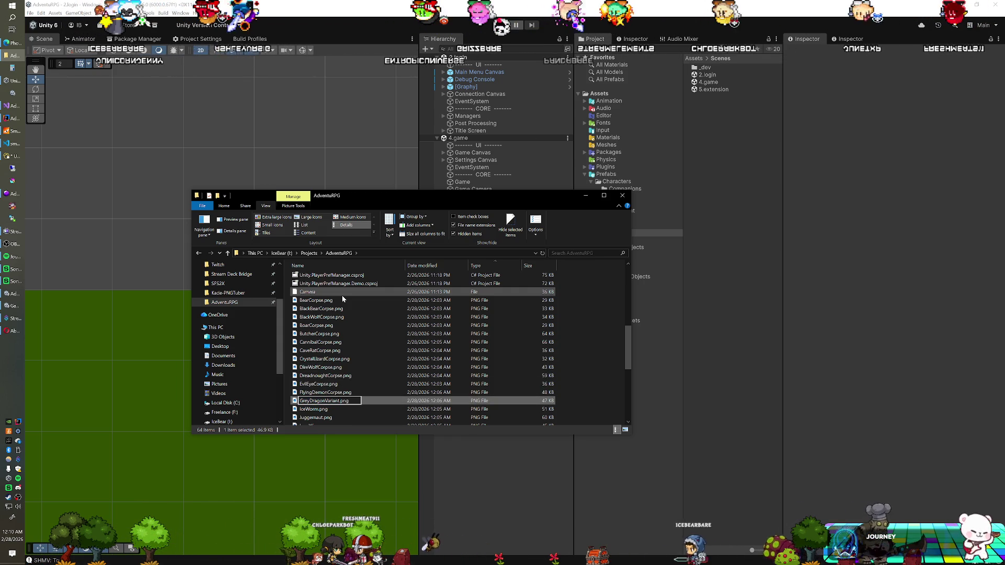
{"action": "key", "text": "BackSpace"}
{"action": "key", "text": "BackSpace"}
{"action": "key", "text": "BackSpace"}
{"action": "type", "text": "Corpse"}
{"action": "key", "text": "Tab"}
{"action": "key", "text": "Right"}
{"action": "type", "text": "Corpse"}
{"action": "key", "text": "Tab"}
{"action": "key", "text": "Right"}
{"action": "type", "text": "Corpse"}
{"action": "key", "text": "Return"}
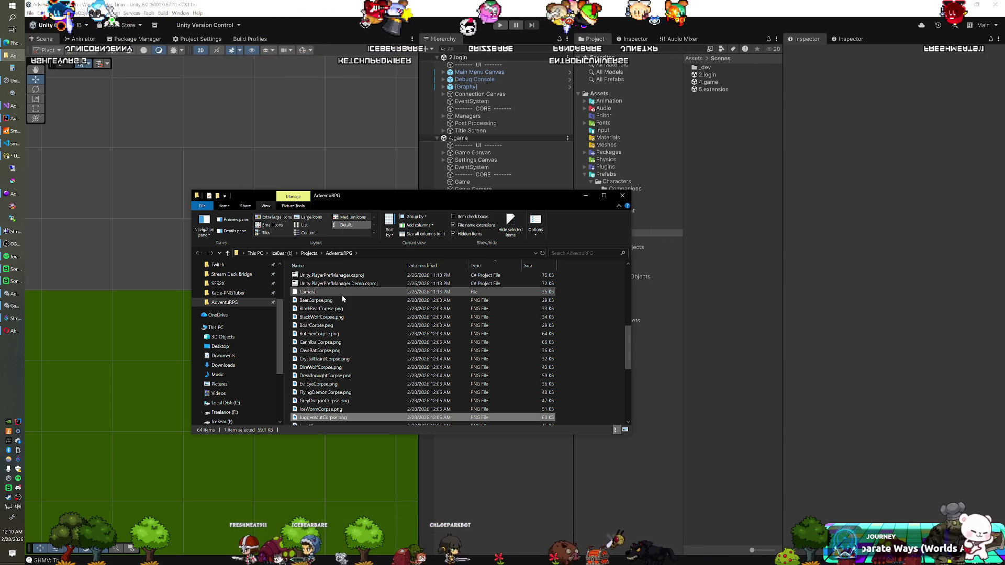
Rename LavaWorm through PossessedBear PNGs to end in Corpse, replacing Variant where present.
{"action": "scroll", "coordinate": [322, 360], "scroll_direction": "down", "scroll_amount": 5}
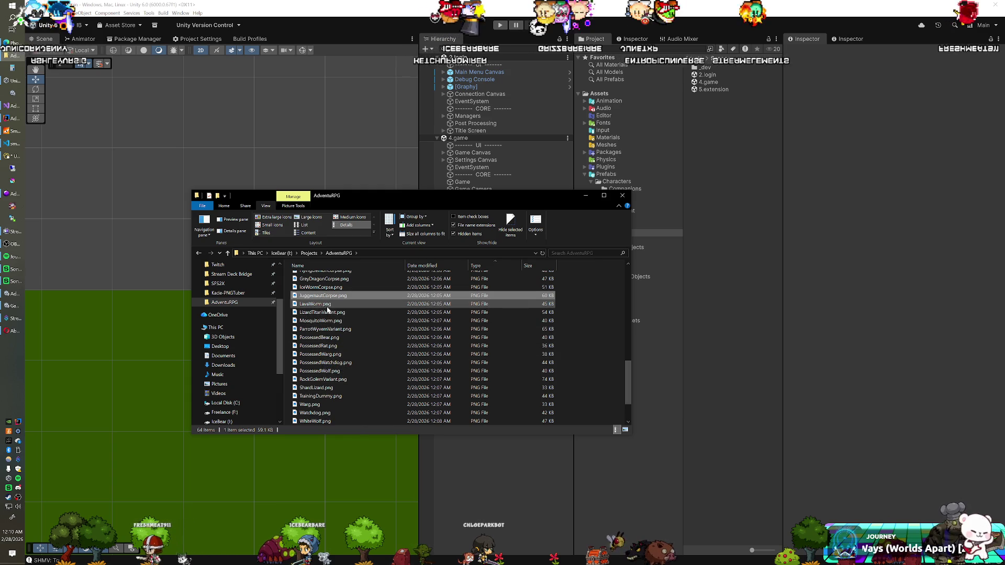
{"action": "left_click", "coordinate": [327, 306]}
{"action": "key", "text": "F2"}
{"action": "type", "text": "Corpse"}
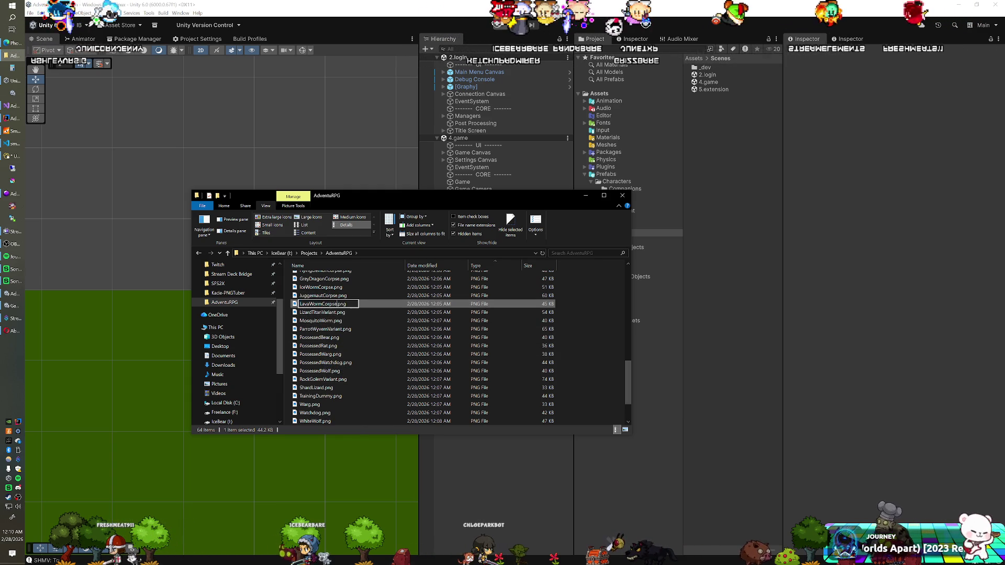
{"action": "left_click", "coordinate": [328, 309]}
{"action": "key", "text": "F2"}
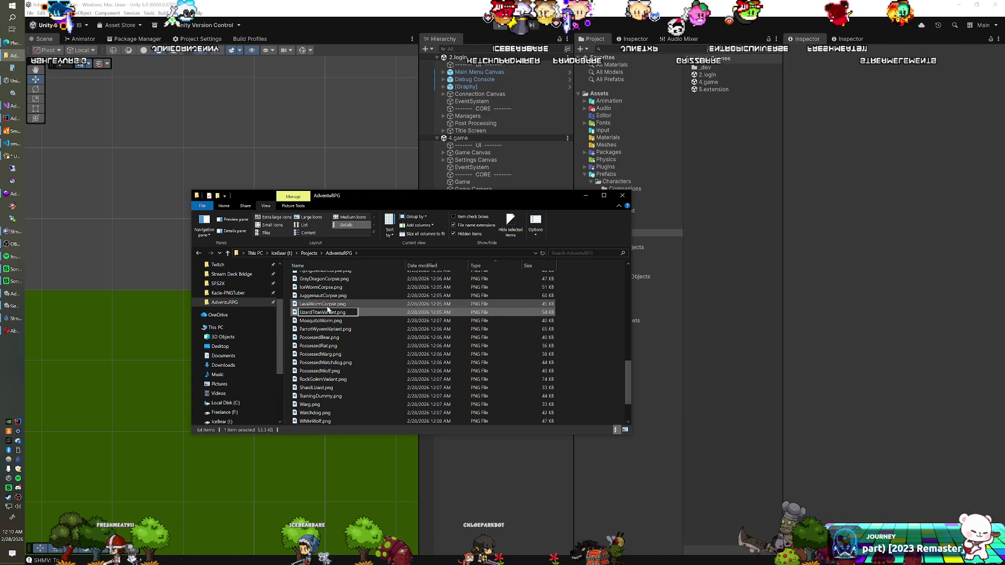
{"action": "key", "text": "BackSpace"}
{"action": "key", "text": "BackSpace"}
{"action": "key", "text": "BackSpace"}
{"action": "type", "text": "Corpse"}
{"action": "key", "text": "Tab"}
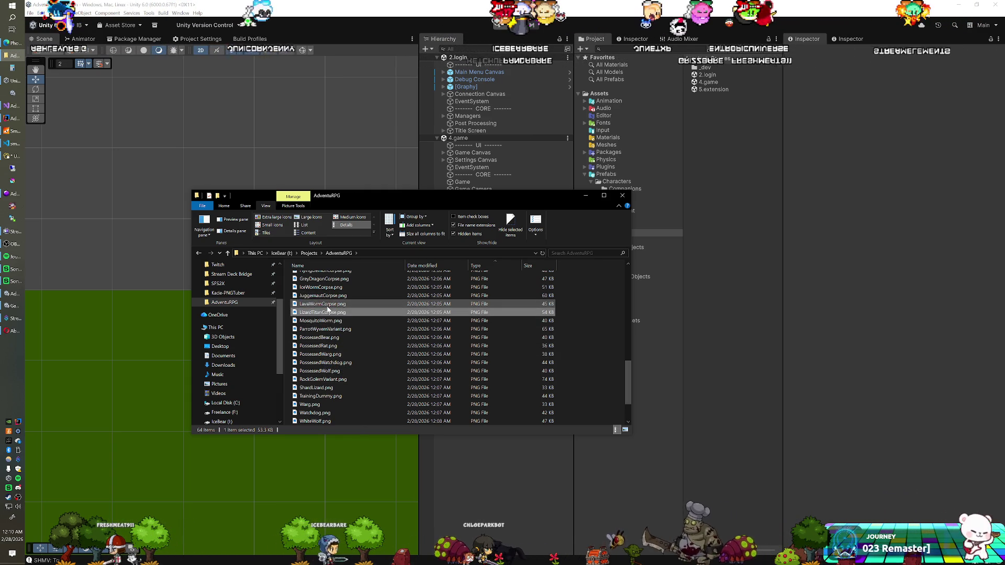
{"action": "key", "text": "Tab"}
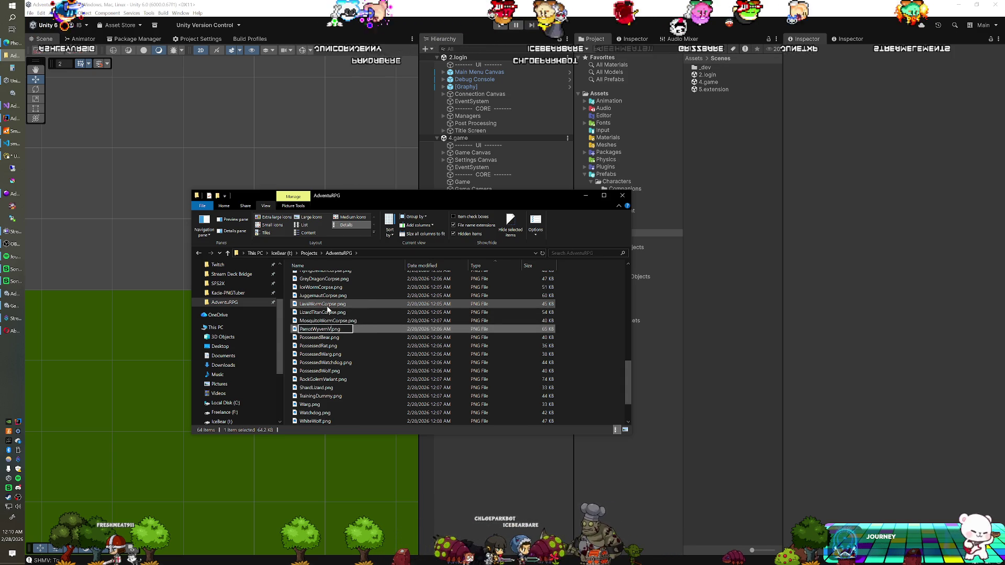
{"action": "type", "text": "Corpse"}
{"action": "key", "text": "Tab"}
{"action": "key", "text": "End"}
{"action": "type", "text": "Corpse"}
{"action": "key", "text": "Return"}
Rename PossessedRat, PossessedWarg, PossessedWatchdog, PossessedWolf and RockGolemVariant PNGs to their Corpse names.
{"action": "key", "text": "Down"}
{"action": "key", "text": "F2"}
{"action": "key", "text": "End"}
{"action": "type", "text": "Corpse"}
{"action": "key", "text": "Return"}
{"action": "key", "text": "Down"}
{"action": "key", "text": "F2"}
{"action": "key", "text": "End"}
{"action": "type", "text": "Corpse"}
{"action": "key", "text": "Return"}
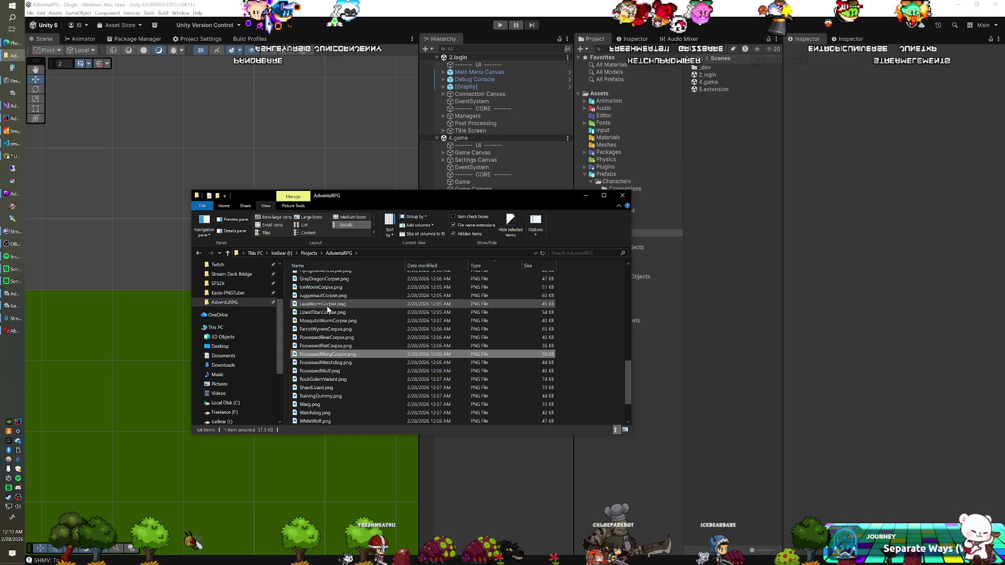
{"action": "key", "text": "Down"}
{"action": "key", "text": "F2"}
{"action": "key", "text": "Down"}
{"action": "key", "text": "F2"}
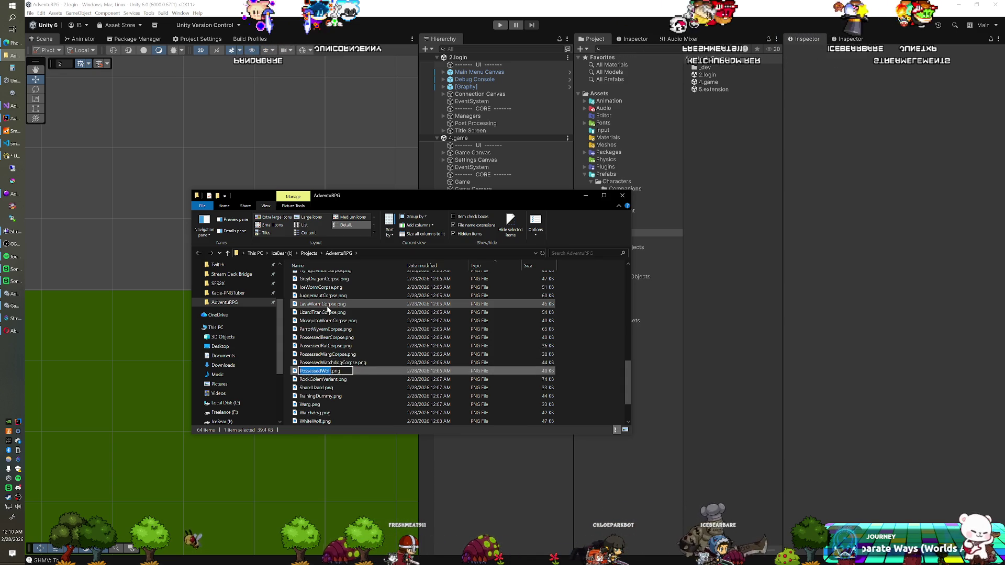
{"action": "key", "text": "Down"}
{"action": "key", "text": "F2"}
{"action": "key", "text": "Right"}
{"action": "key", "text": "BackSpace"}
{"action": "key", "text": "BackSpace"}
{"action": "key", "text": "BackSpace"}
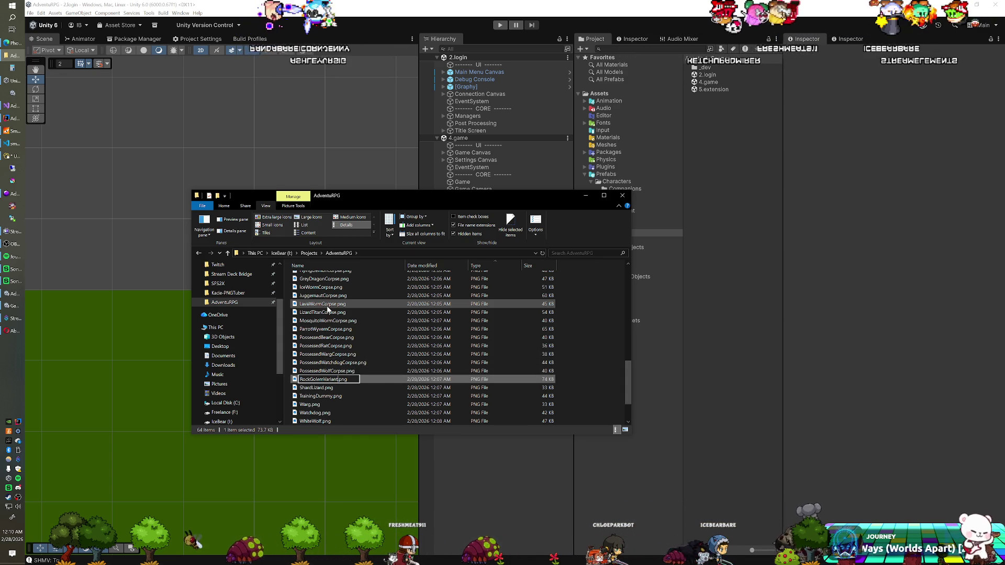
{"action": "key", "text": "Return"}
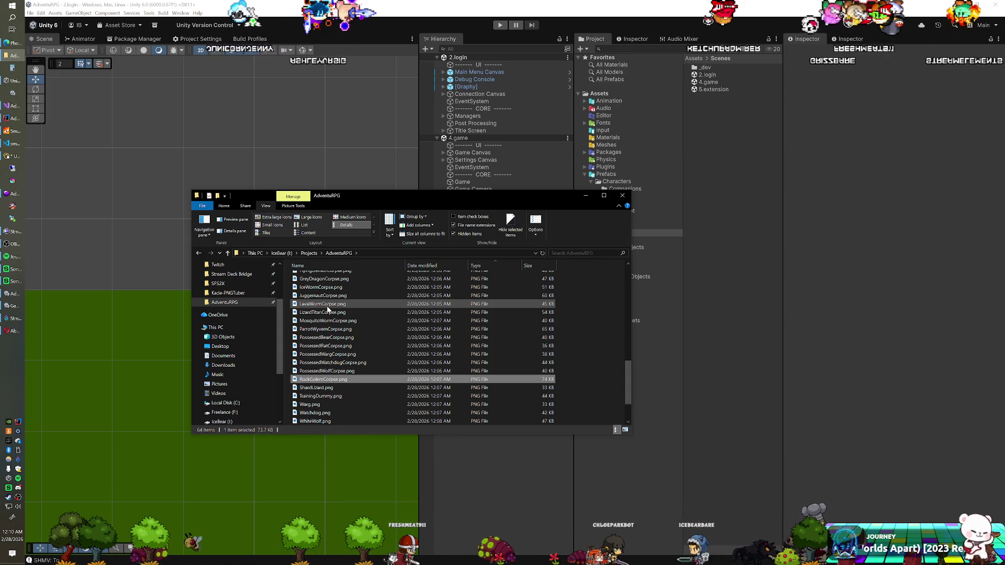
Append Corpse to the ShardLizard, TrainingDummy, Warg, Watchdog and WhiteWolf PNG names.
{"action": "key", "text": "Down"}
{"action": "key", "text": "F2"}
{"action": "key", "text": "Return"}
{"action": "key", "text": "Down"}
{"action": "key", "text": "F2"}
{"action": "key", "text": "Right"}
{"action": "type", "text": "Corpse"}
{"action": "key", "text": "Return"}
{"action": "key", "text": "Down"}
{"action": "key", "text": "F2"}
{"action": "key", "text": "Right"}
{"action": "type", "text": "Corpse"}
{"action": "key", "text": "Return"}
{"action": "key", "text": "Down"}
{"action": "key", "text": "F2"}
{"action": "key", "text": "Right"}
{"action": "type", "text": "Corpse"}
{"action": "key", "text": "Return"}
{"action": "key", "text": "Down"}
{"action": "key", "text": "F2"}
{"action": "key", "text": "Right"}
{"action": "type", "text": "Corpse"}
{"action": "key", "text": "Return"}
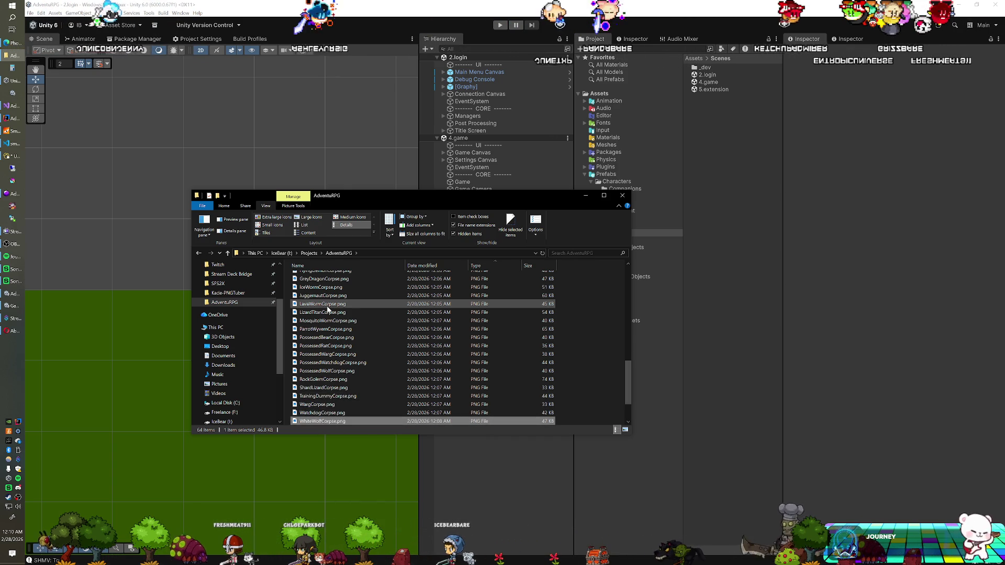
Rename WinterWolf, Wolf and WolfHound PNGs with the Corpse suffix, then close the folder window.
{"action": "scroll", "coordinate": [330, 319], "scroll_direction": "down", "scroll_amount": 2}
{"action": "key", "text": "Down"}
{"action": "key", "text": "F2"}
{"action": "key", "text": "Right"}
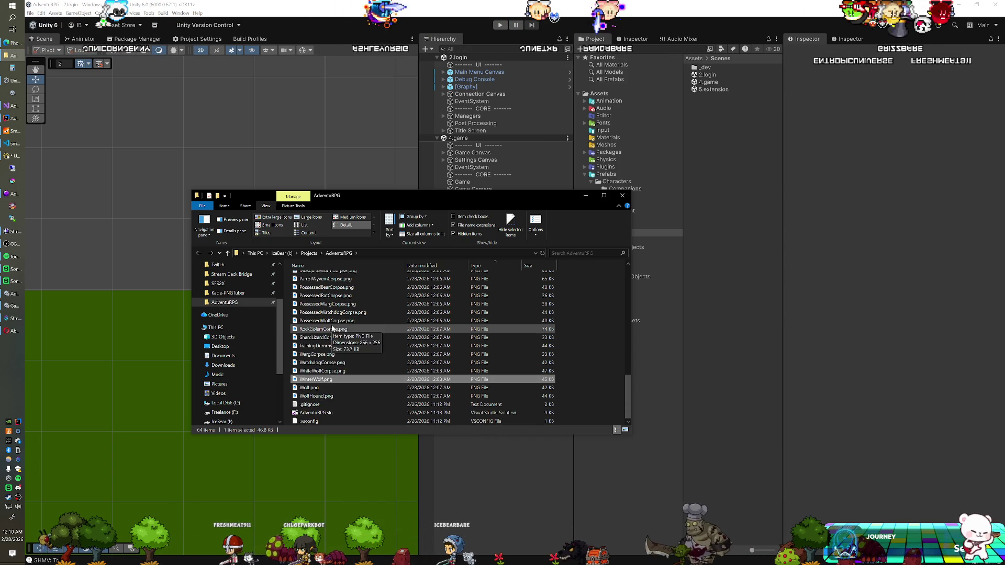
{"action": "key", "text": "Return"}
{"action": "key", "text": "Down"}
{"action": "key", "text": "F2"}
{"action": "key", "text": "Right"}
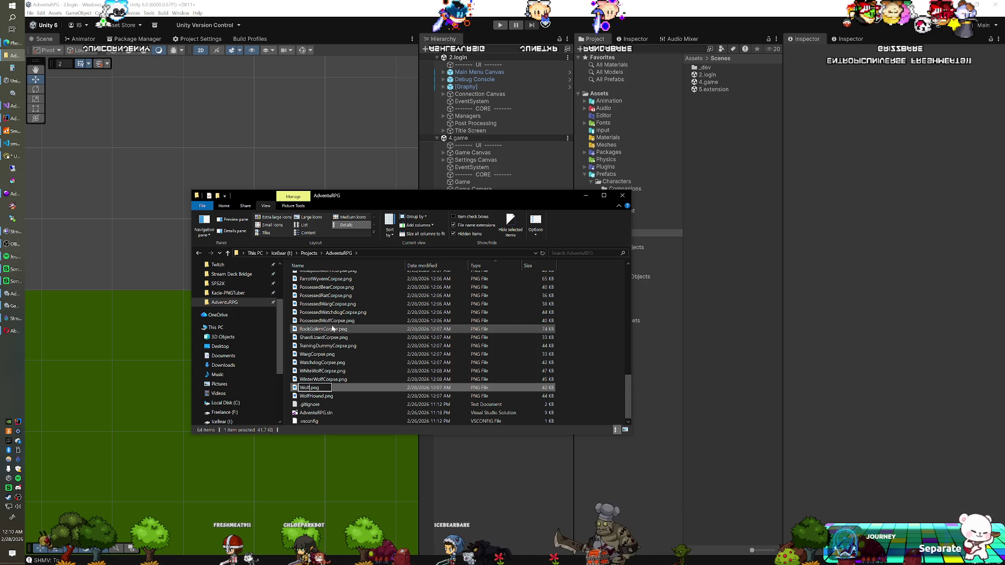
{"action": "key", "text": "Return"}
{"action": "key", "text": "Down"}
{"action": "key", "text": "F2"}
{"action": "key", "text": "Right"}
{"action": "type", "text": "Corpse"}
{"action": "key", "text": "Return"}
{"action": "left_click", "coordinate": [623, 195]}
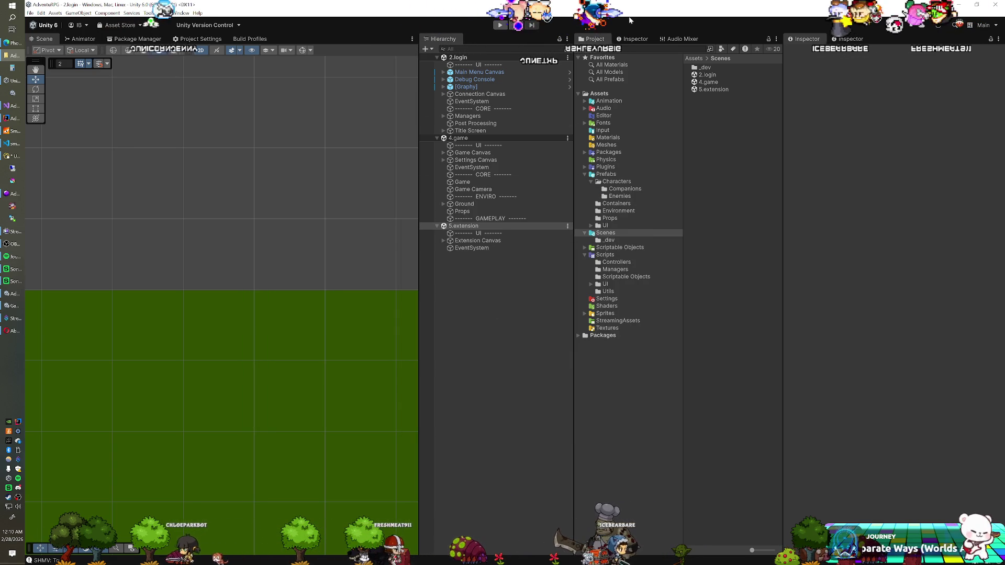
Open the _dev Icons scene from Scenes and expand its Enemies group in the Hierarchy.
{"action": "left_click", "coordinate": [619, 195]}
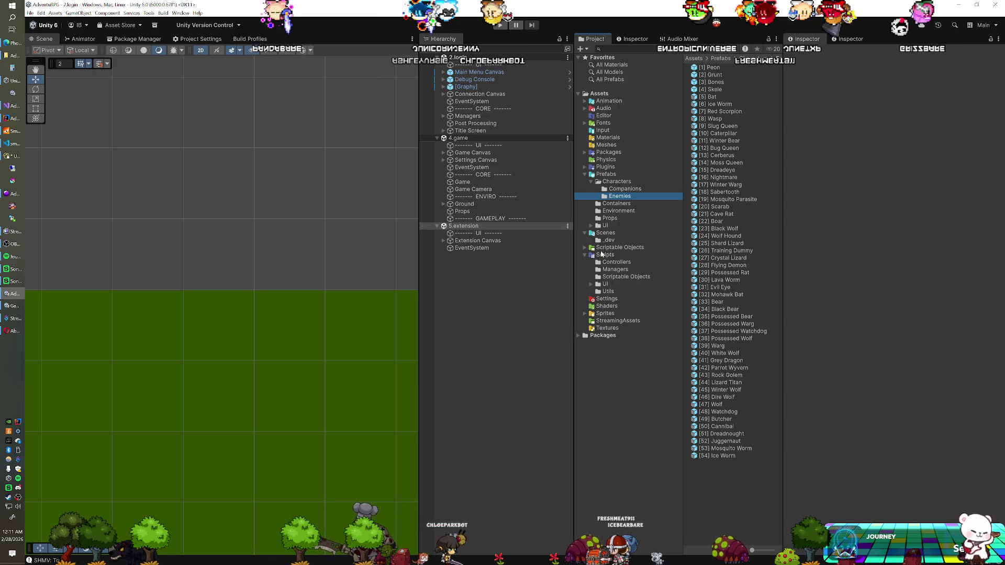
{"action": "left_click", "coordinate": [606, 233]}
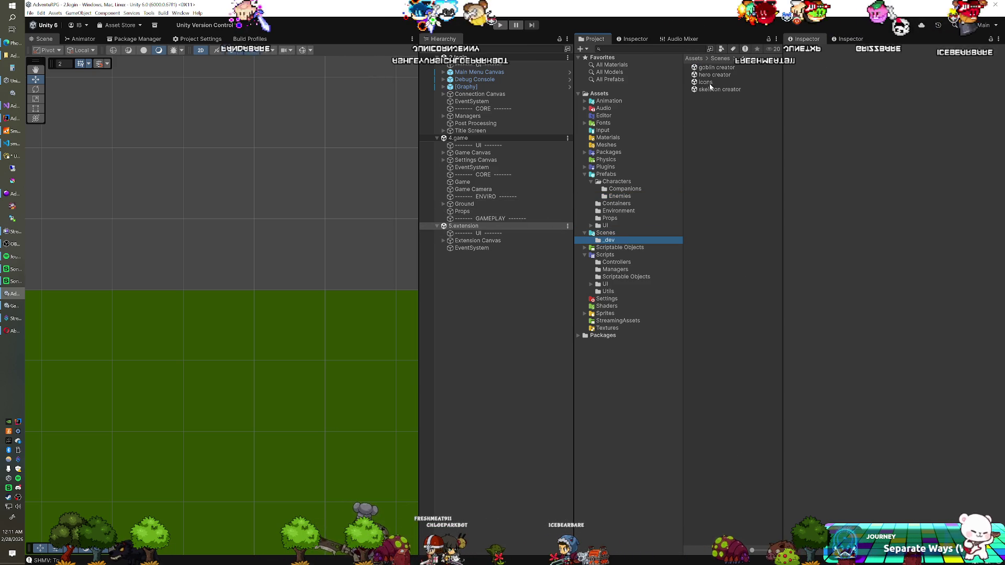
{"action": "double_click", "coordinate": [707, 83]}
{"action": "left_click", "coordinate": [443, 109]}
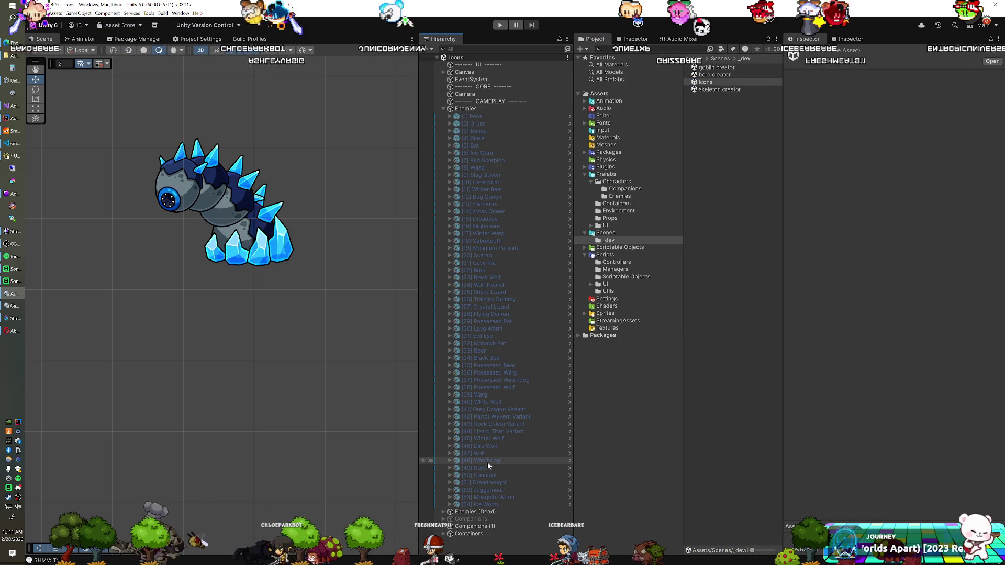
Drop Variant from the living [44] Lizard Titan and [41] Grey Dragon names.
{"action": "left_click", "coordinate": [494, 431]}
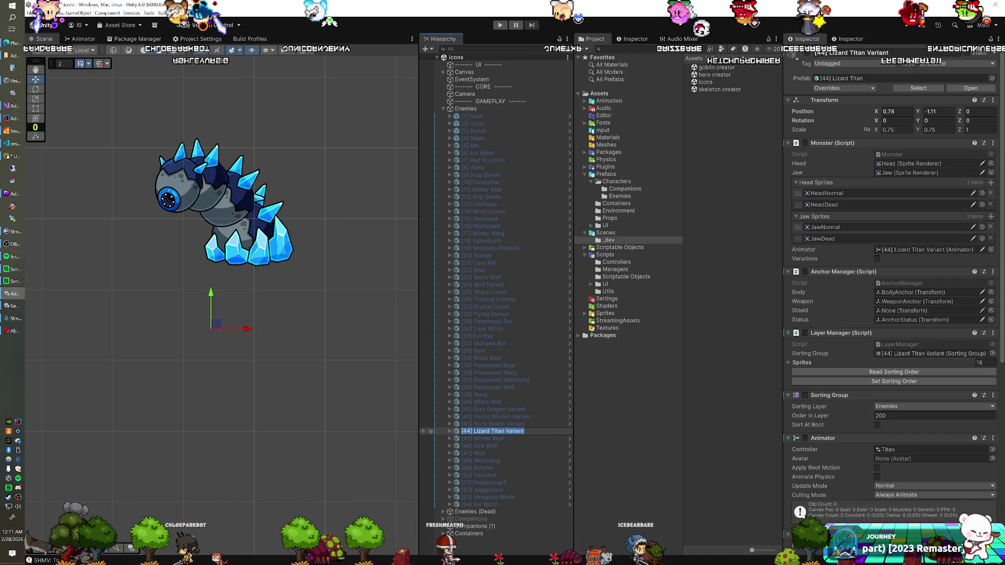
{"action": "key", "text": "End"}
{"action": "key", "text": "BackSpace"}
{"action": "key", "text": "BackSpace"}
{"action": "key", "text": "BackSpace"}
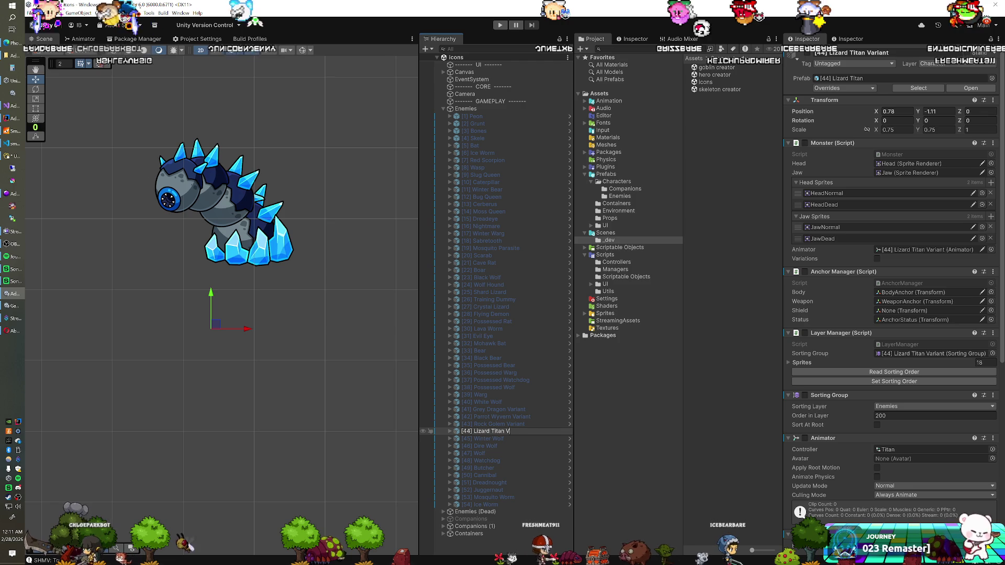
{"action": "key", "text": "Up"}
{"action": "key", "text": "F2"}
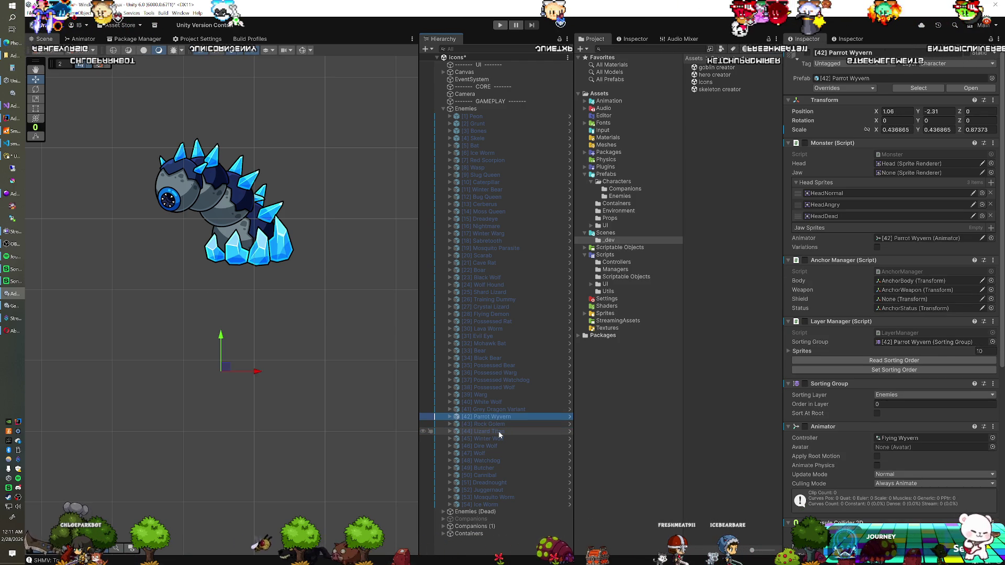
{"action": "left_click", "coordinate": [619, 196]}
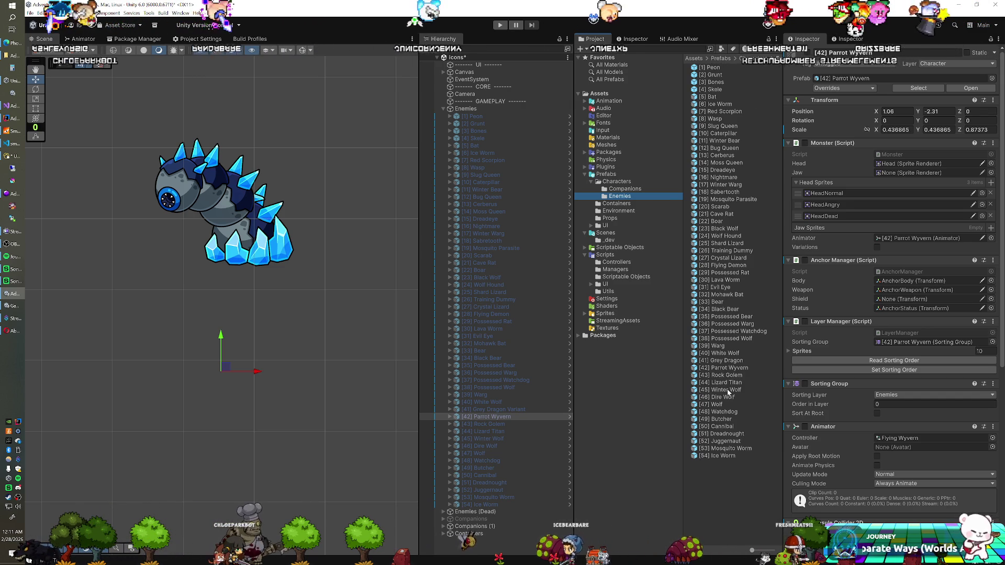
{"action": "left_click", "coordinate": [501, 411]}
{"action": "key", "text": "F2"}
{"action": "key", "text": "BackSpace"}
{"action": "key", "text": "BackSpace"}
{"action": "key", "text": "BackSpace"}
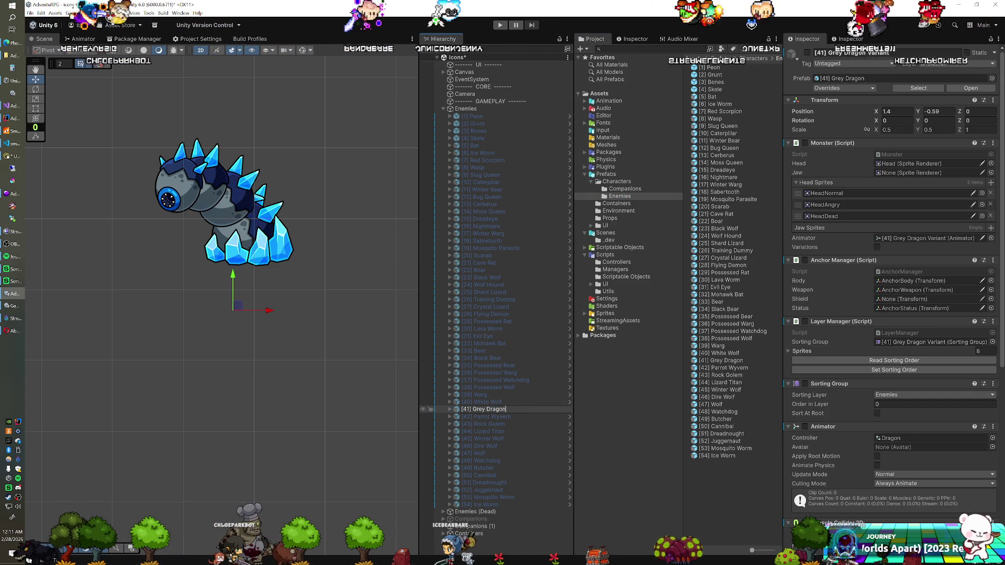
{"action": "key", "text": "Return"}
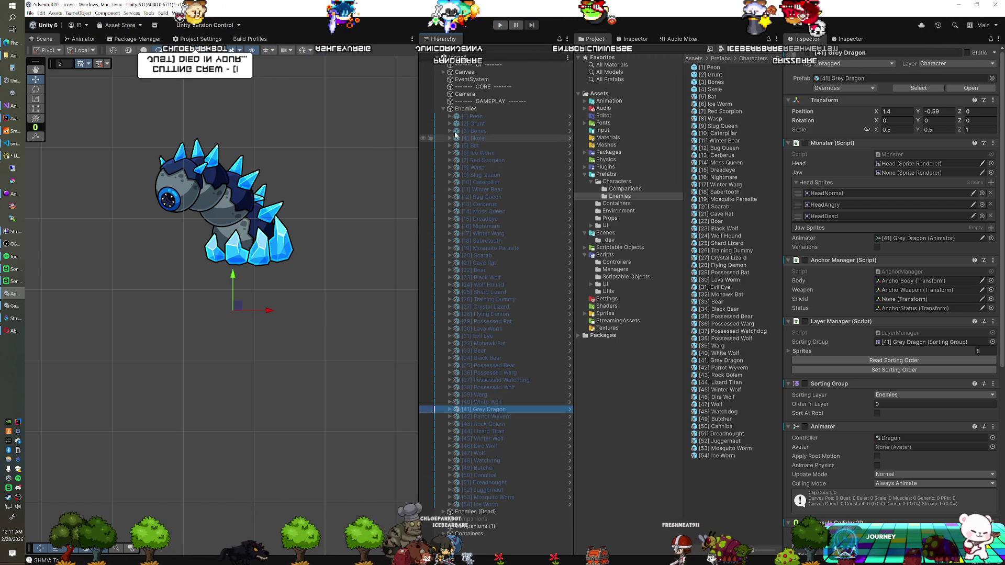
In Enemies (Dead), rename the entries to [44] Lizard Titan and [43] Rock Golem.
{"action": "left_click", "coordinate": [444, 108]}
{"action": "left_click", "coordinate": [443, 115]}
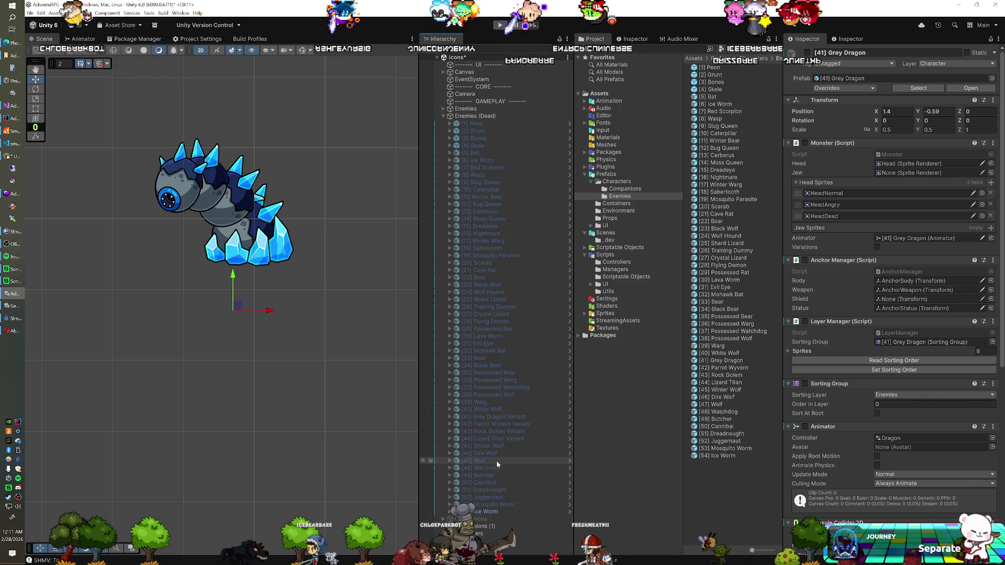
{"action": "left_click", "coordinate": [503, 439]}
{"action": "key", "text": "F2"}
{"action": "key", "text": "BackSpace"}
{"action": "key", "text": "BackSpace"}
{"action": "key", "text": "BackSpace"}
{"action": "key", "text": "BackSpace"}
{"action": "key", "text": "BackSpace"}
{"action": "key", "text": "BackSpace"}
{"action": "key", "text": "Return"}
{"action": "key", "text": "Up"}
{"action": "key", "text": "F2"}
{"action": "key", "text": "BackSpace"}
{"action": "key", "text": "BackSpace"}
{"action": "key", "text": "BackSpace"}
{"action": "key", "text": "Return"}
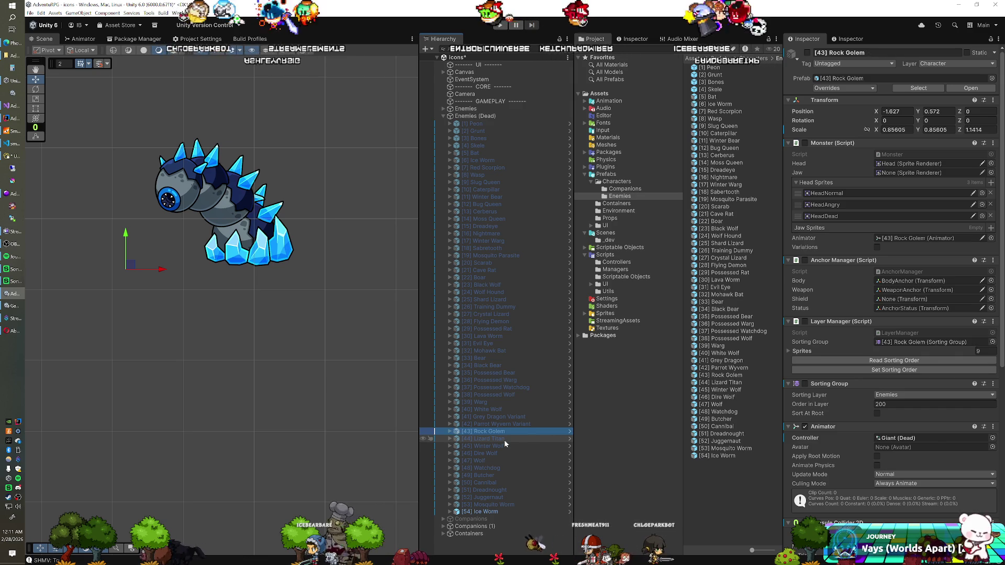
Rename the dead entries to [42] Parrot Wyvern and [41] Grey Dragon, then collapse the group.
{"action": "key", "text": "Up"}
{"action": "key", "text": "F2"}
{"action": "key", "text": "BackSpace"}
{"action": "key", "text": "BackSpace"}
{"action": "key", "text": "BackSpace"}
{"action": "key", "text": "Return"}
{"action": "key", "text": "Up"}
{"action": "key", "text": "F2"}
{"action": "key", "text": "BackSpace"}
{"action": "key", "text": "BackSpace"}
{"action": "key", "text": "BackSpace"}
{"action": "key", "text": "BackSpace"}
{"action": "key", "text": "BackSpace"}
{"action": "key", "text": "BackSpace"}
{"action": "key", "text": "Return"}
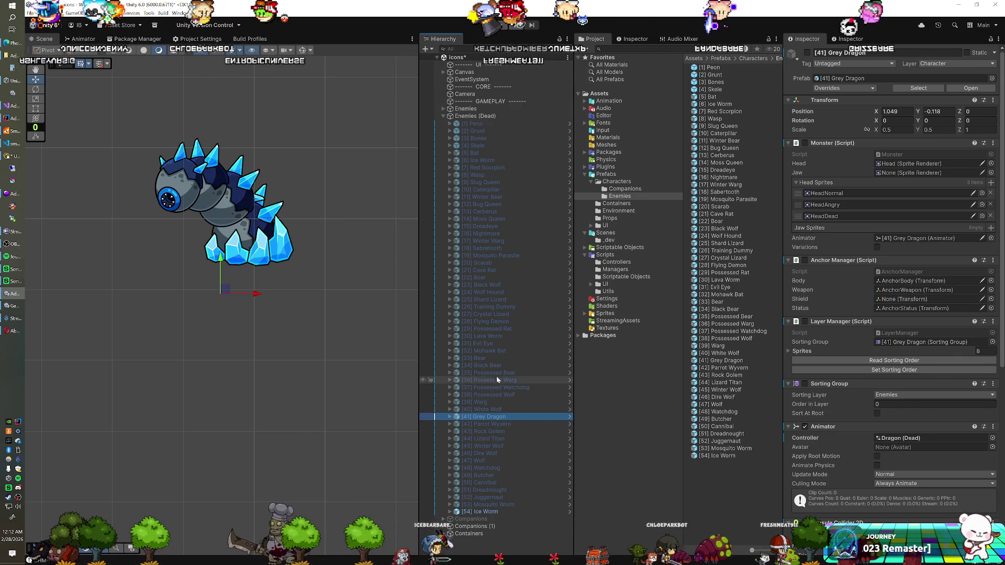
{"action": "left_click", "coordinate": [443, 117]}
{"action": "left_click", "coordinate": [607, 233]}
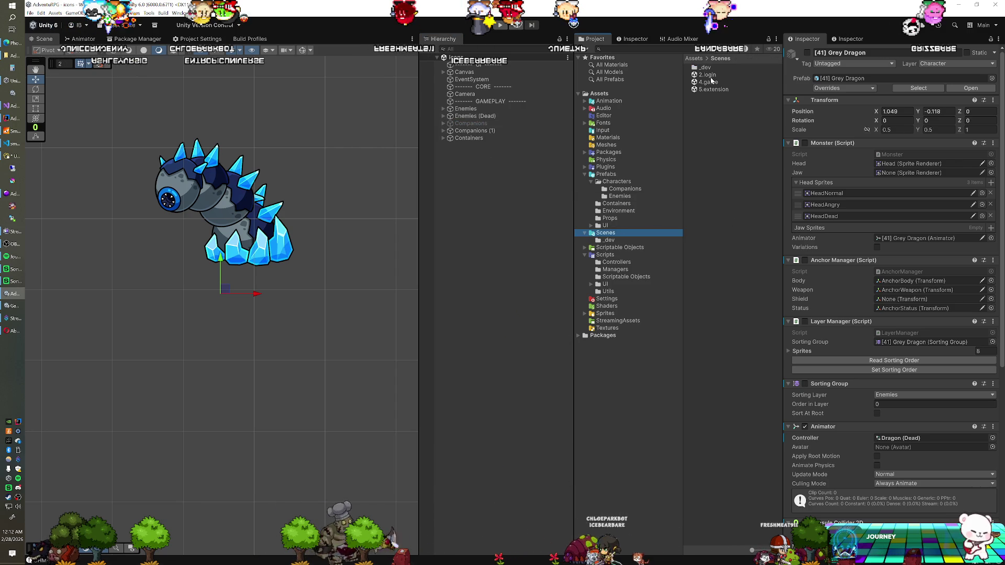
Reopen the 4.game scene and load 5.extension additively alongside it.
{"action": "double_click", "coordinate": [708, 83]}
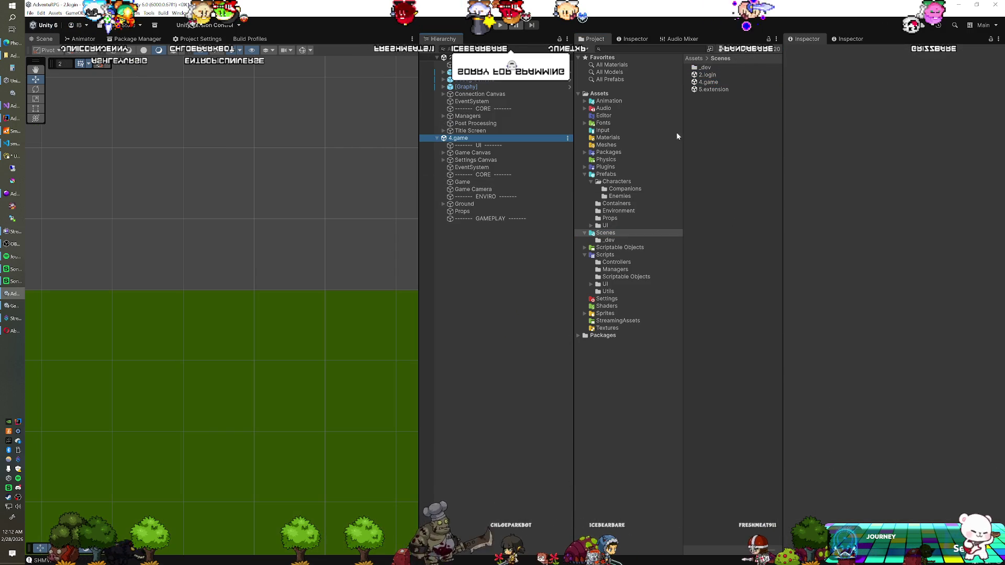
{"action": "mouse_move", "coordinate": [706, 89]}
{"action": "left_mouse_down"}
{"action": "mouse_move", "coordinate": [520, 260]}
{"action": "mouse_move", "coordinate": [530, 253]}
{"action": "left_mouse_up"}
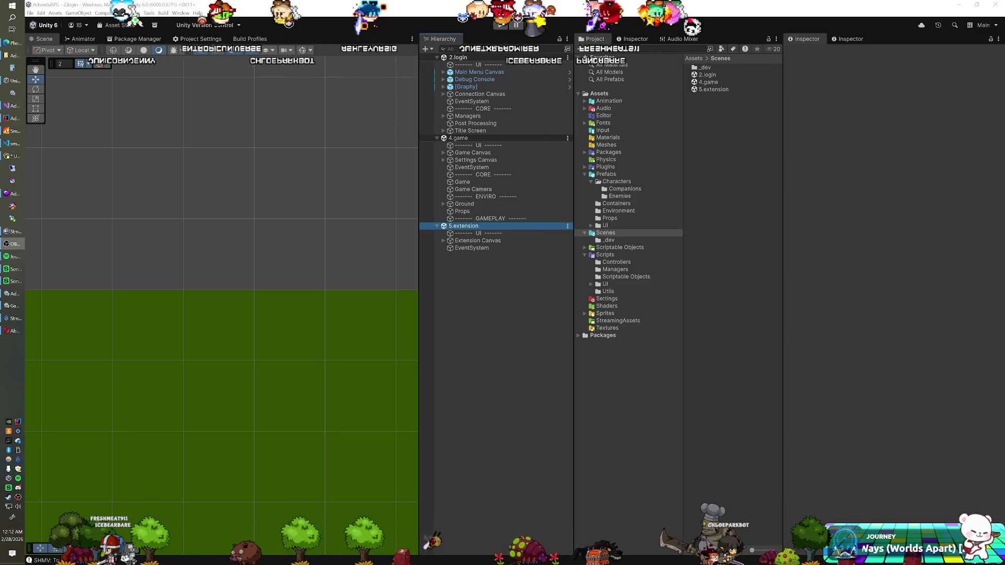
{"action": "left_click", "coordinate": [481, 219]}
{"action": "left_click", "coordinate": [474, 226]}
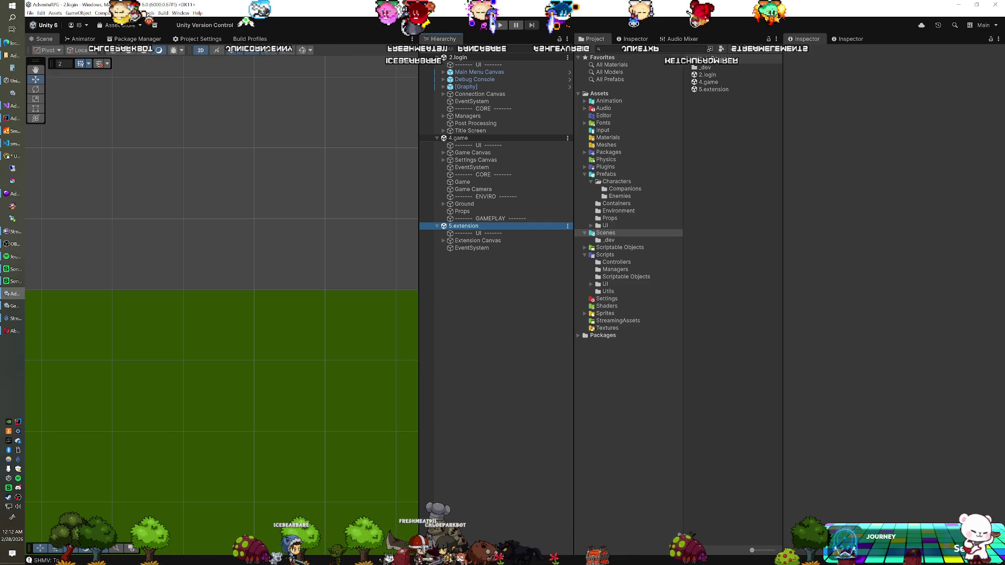
Select all the corpse PNGs from BearCorpse.png down in the AdventuRPG folder.
{"action": "left_click", "coordinate": [21, 54]}
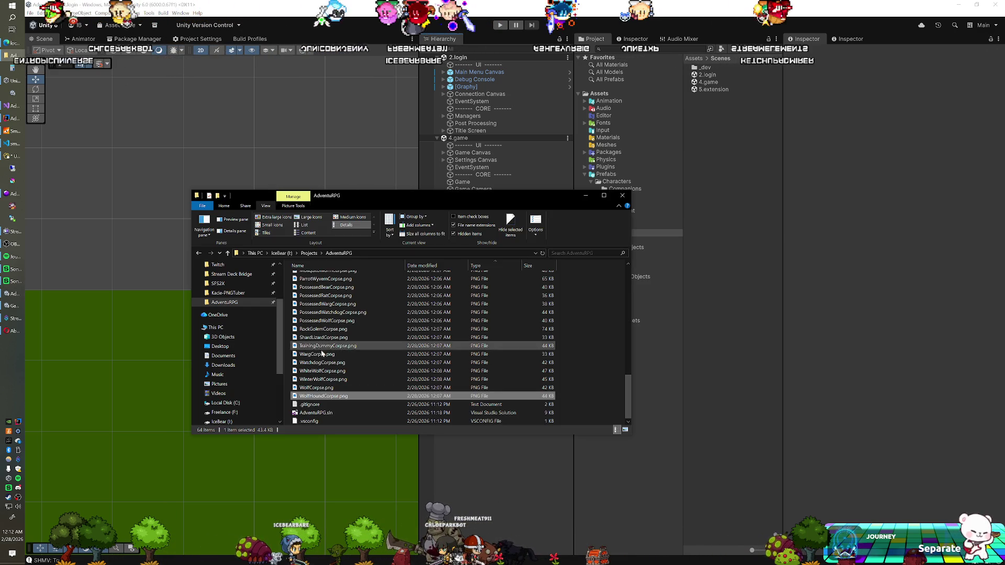
{"action": "scroll", "coordinate": [321, 351], "scroll_direction": "up", "scroll_amount": 10}
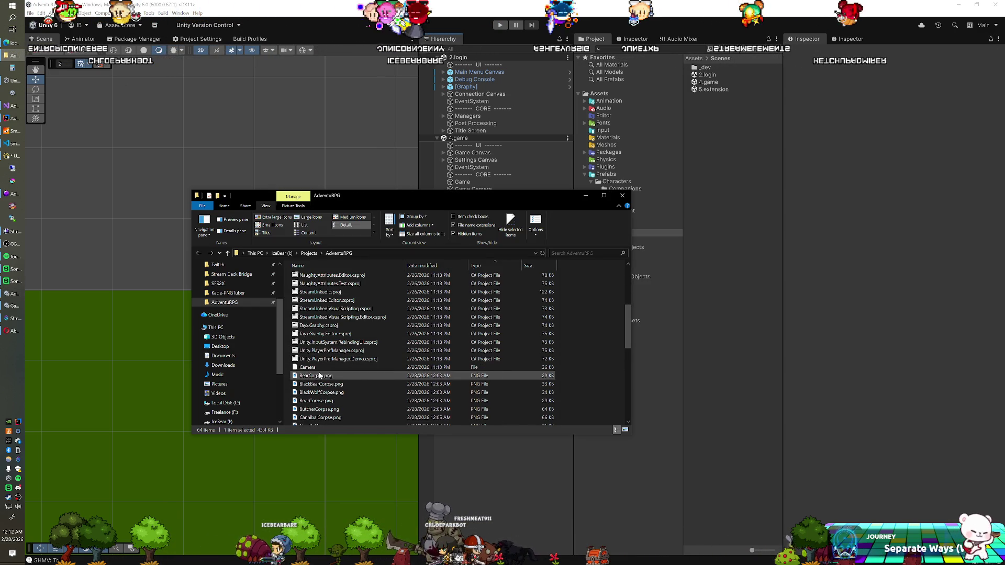
{"action": "left_click", "coordinate": [319, 375], "text": "shift"}
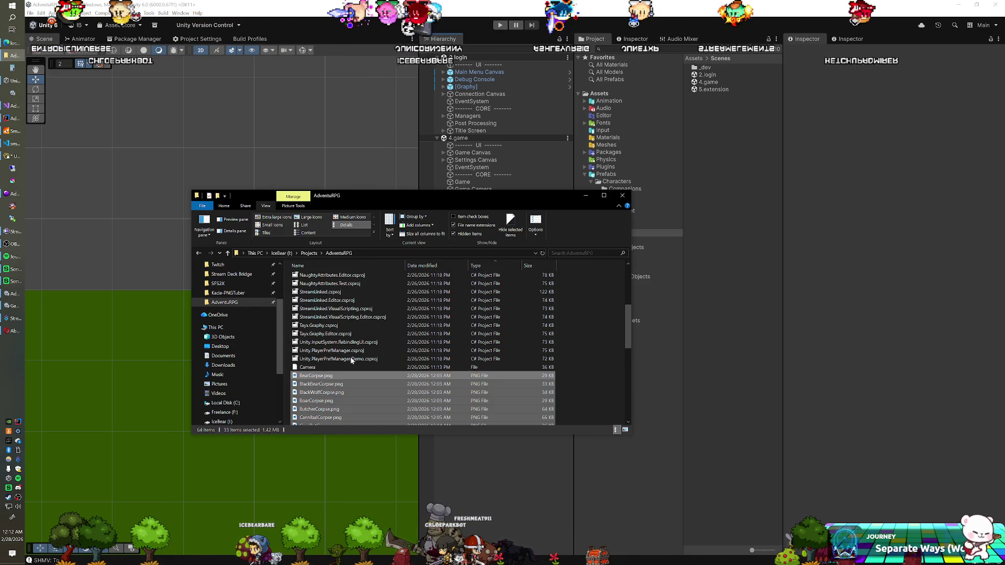
{"action": "scroll", "coordinate": [246, 299], "scroll_direction": "up", "scroll_amount": 1}
Paste them into the share's httpdocs/assets/icons/actions folder, replacing IceWormCorpse.png.
{"action": "left_click", "coordinate": [241, 285]}
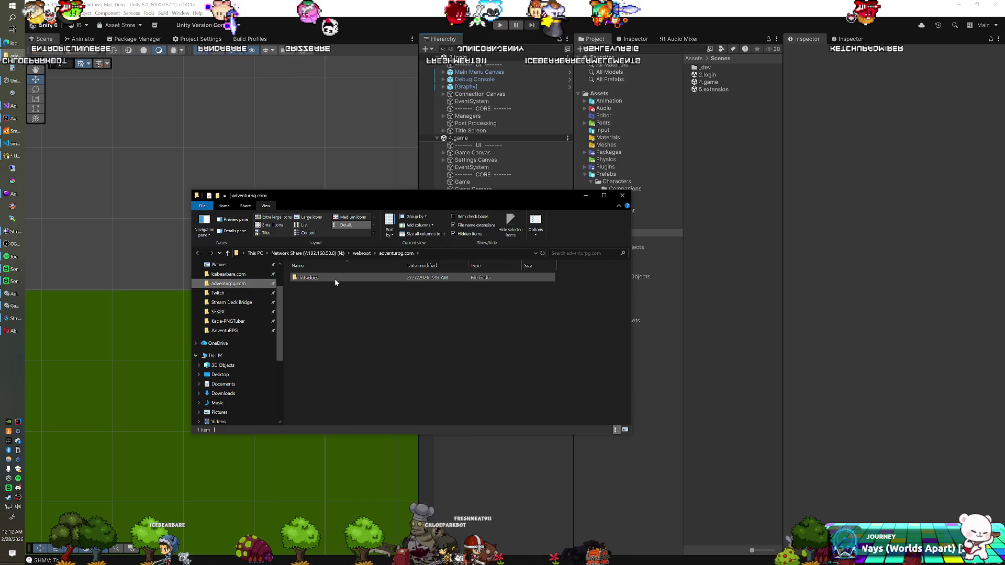
{"action": "double_click", "coordinate": [329, 302]}
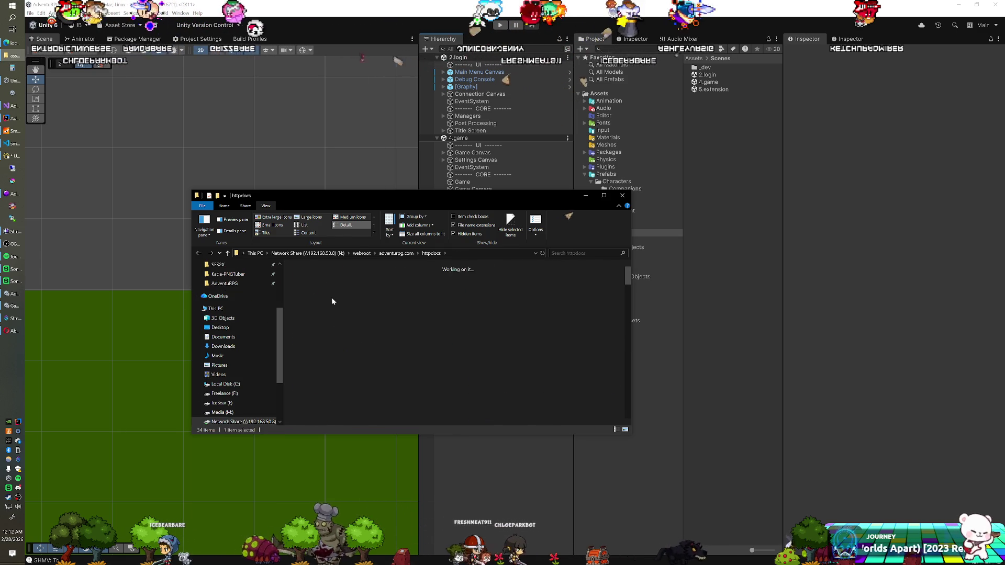
{"action": "left_click", "coordinate": [333, 288]}
{"action": "double_click", "coordinate": [334, 285]}
{"action": "double_click", "coordinate": [325, 280]}
{"action": "key", "text": "ctrl+v"}
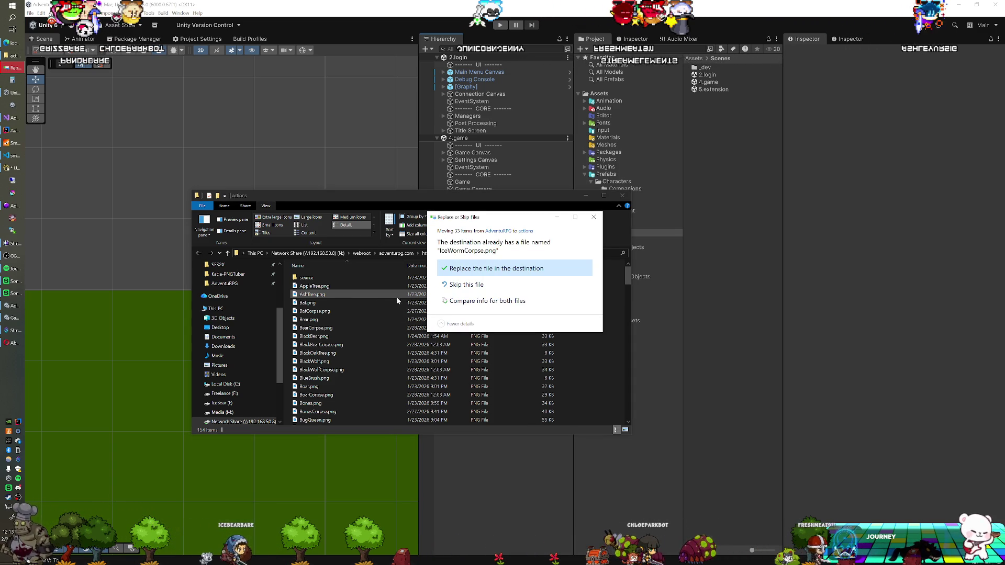
{"action": "left_click", "coordinate": [487, 272]}
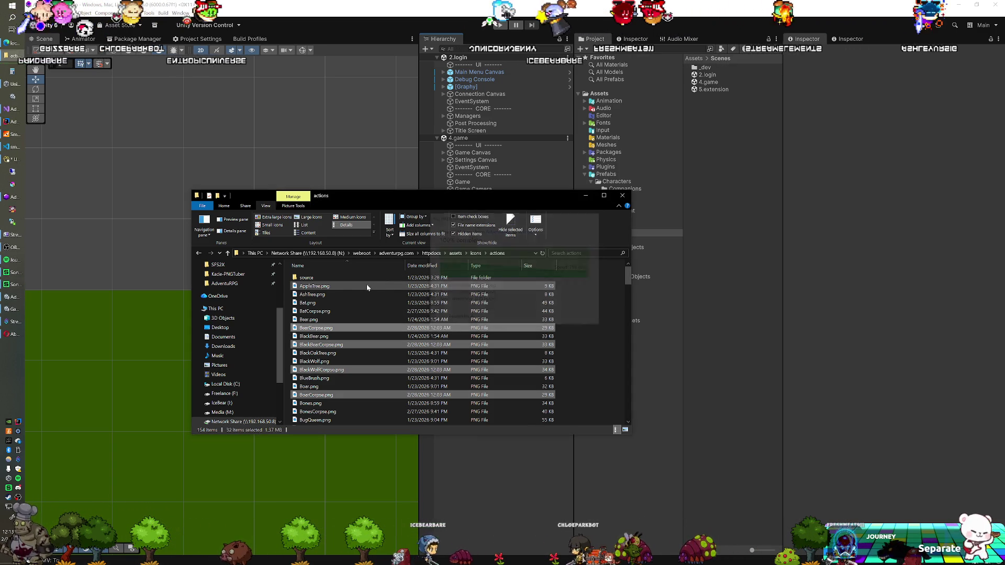
Clear the selection and scroll through the 154-item actions folder to check each Corpse PNG.
{"action": "scroll", "coordinate": [363, 290], "scroll_direction": "down", "scroll_amount": 5}
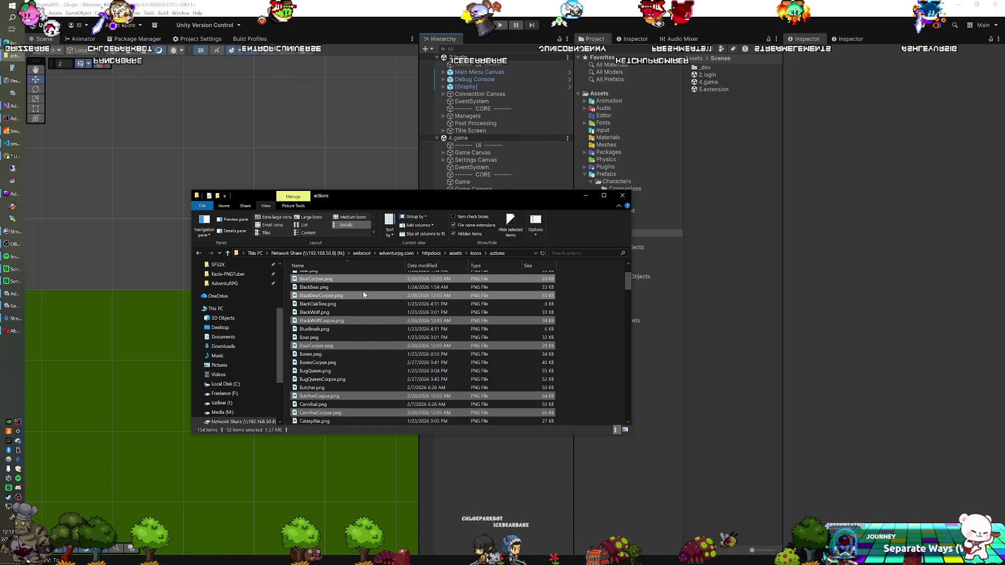
{"action": "scroll", "coordinate": [363, 296], "scroll_direction": "up", "scroll_amount": 5}
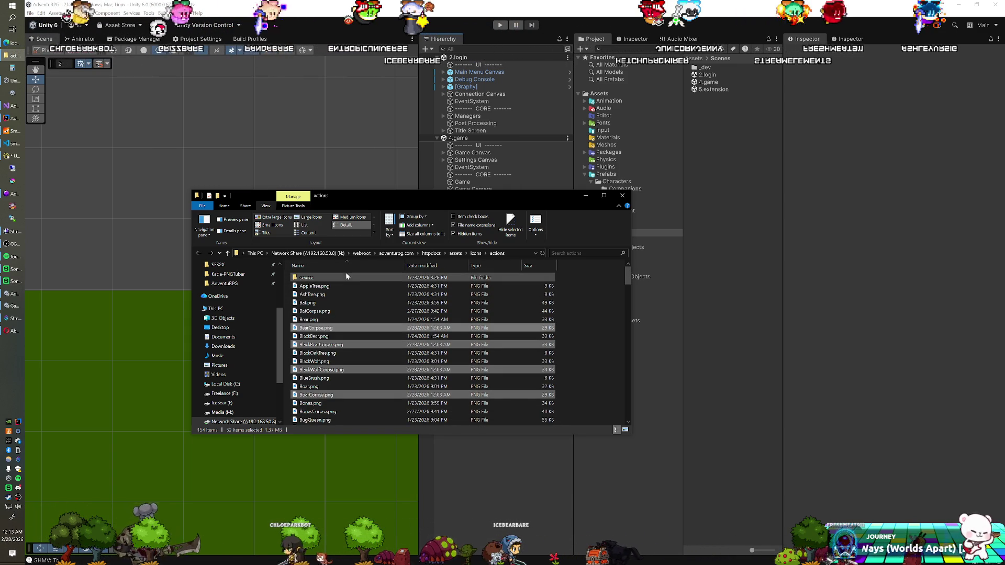
{"action": "scroll", "coordinate": [346, 274], "scroll_direction": "down", "scroll_amount": 1}
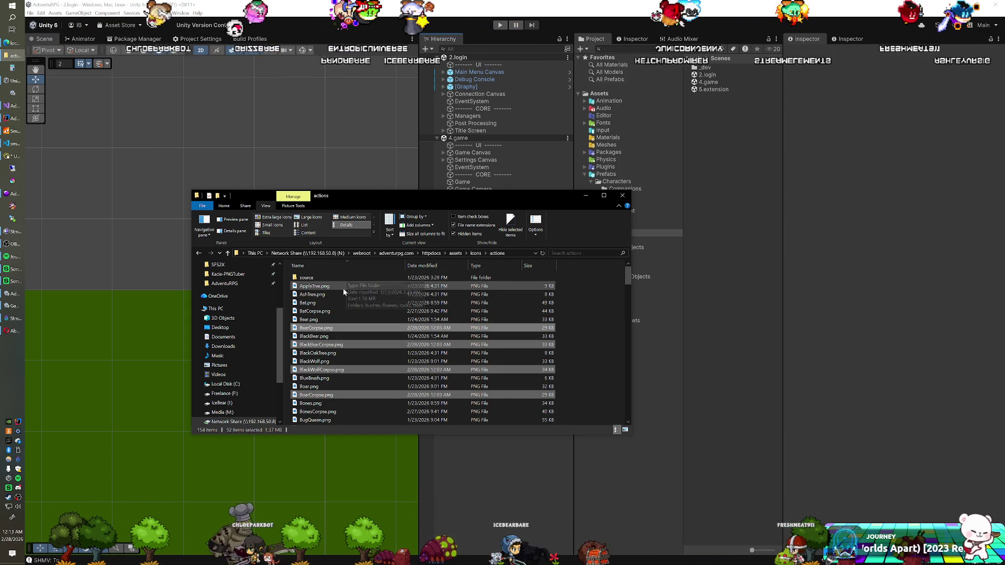
{"action": "scroll", "coordinate": [341, 304], "scroll_direction": "up", "scroll_amount": 1}
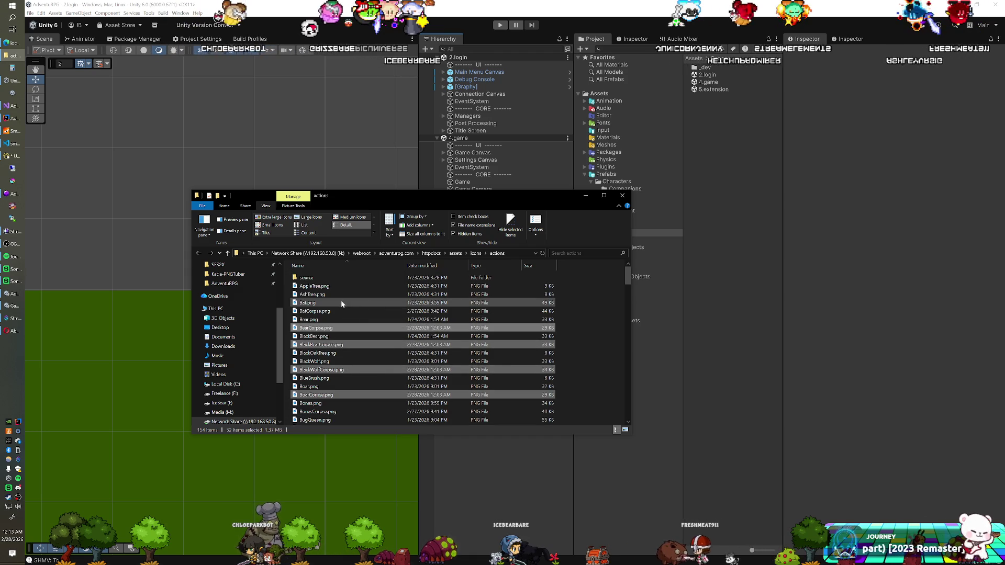
{"action": "left_click", "coordinate": [343, 295]}
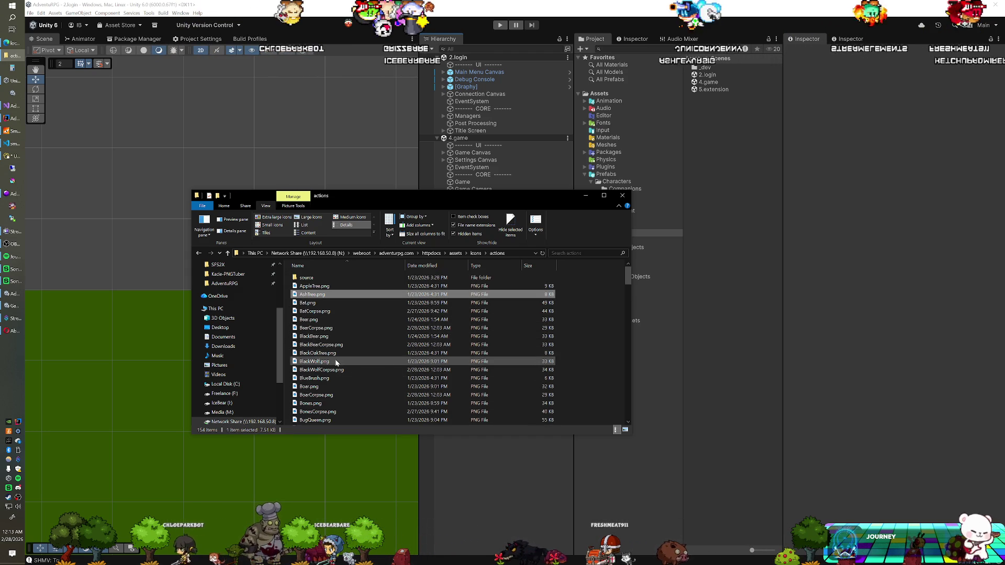
{"action": "scroll", "coordinate": [339, 368], "scroll_direction": "down", "scroll_amount": 2}
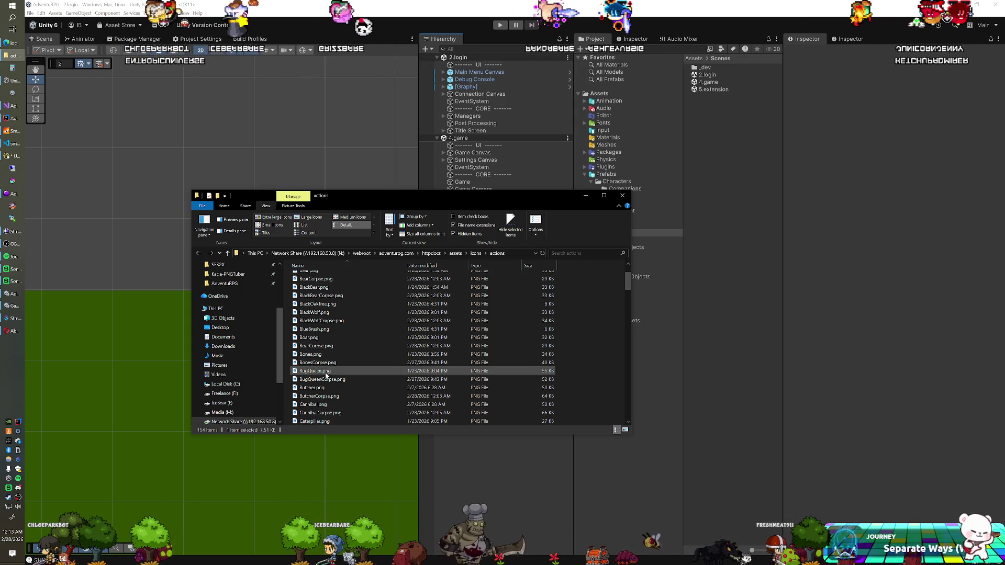
{"action": "scroll", "coordinate": [348, 366], "scroll_direction": "down", "scroll_amount": 15}
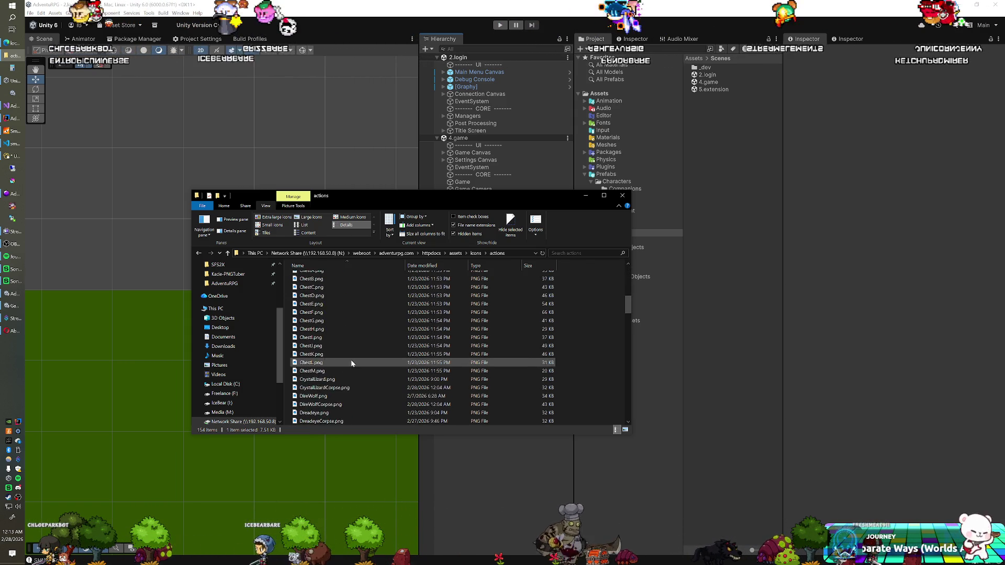
{"action": "scroll", "coordinate": [353, 373], "scroll_direction": "down", "scroll_amount": 15}
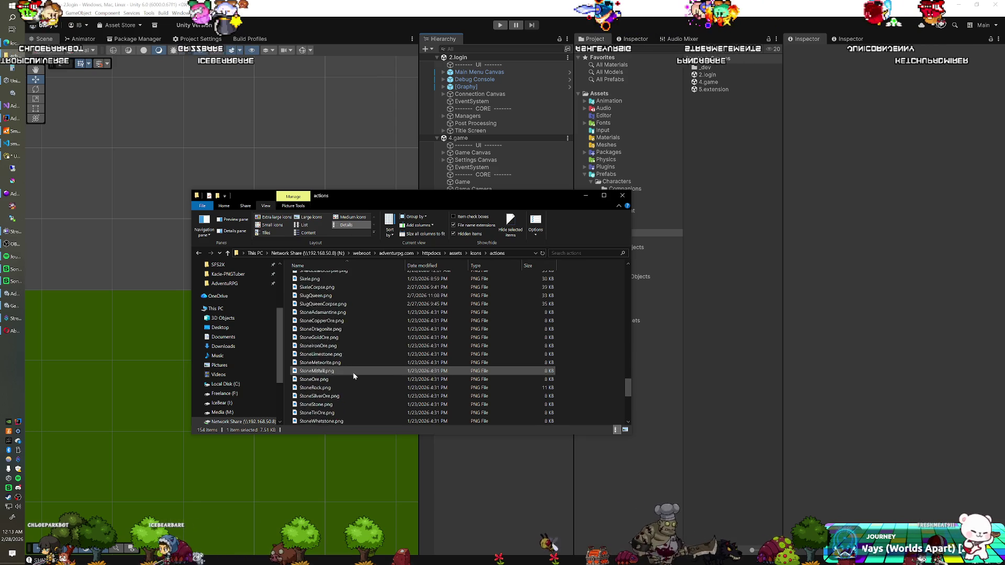
{"action": "scroll", "coordinate": [353, 372], "scroll_direction": "down", "scroll_amount": 4}
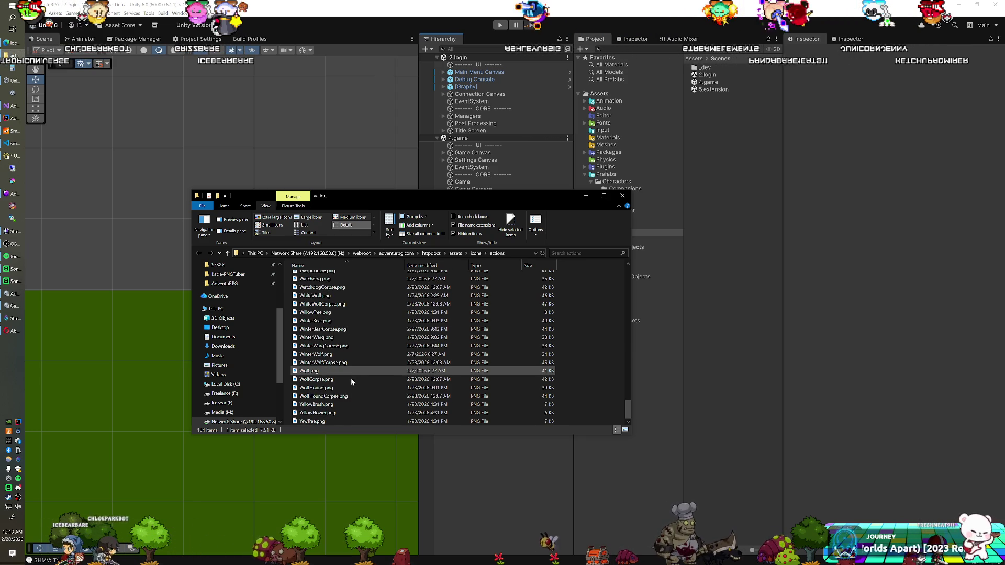
Ctrl-select the corpse PNGs from WolfHoundCorpse up through RedScorpionCorpse, leaving out plain monster icons.
{"action": "left_click", "coordinate": [338, 396]}
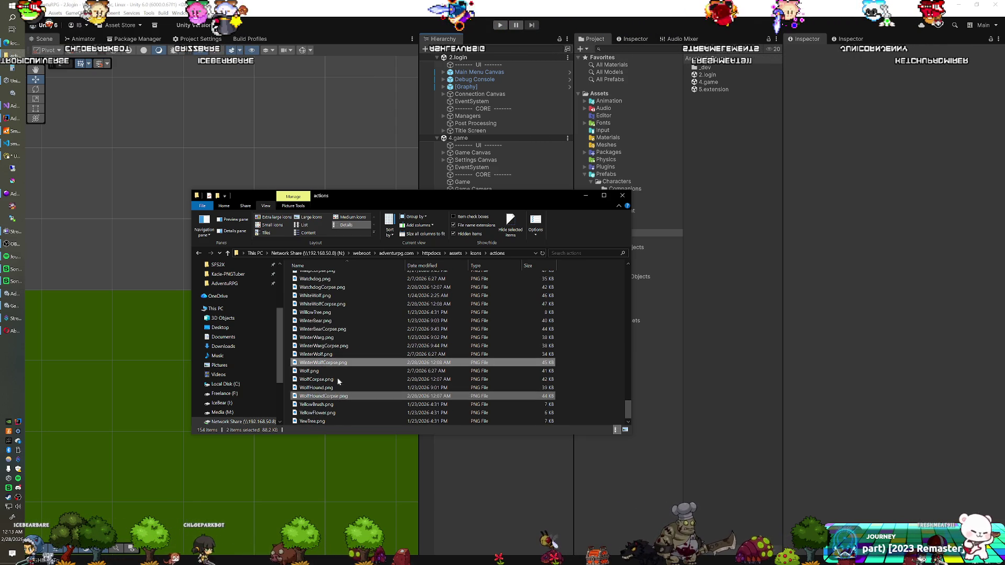
{"action": "left_click", "coordinate": [316, 379], "text": "ctrl"}
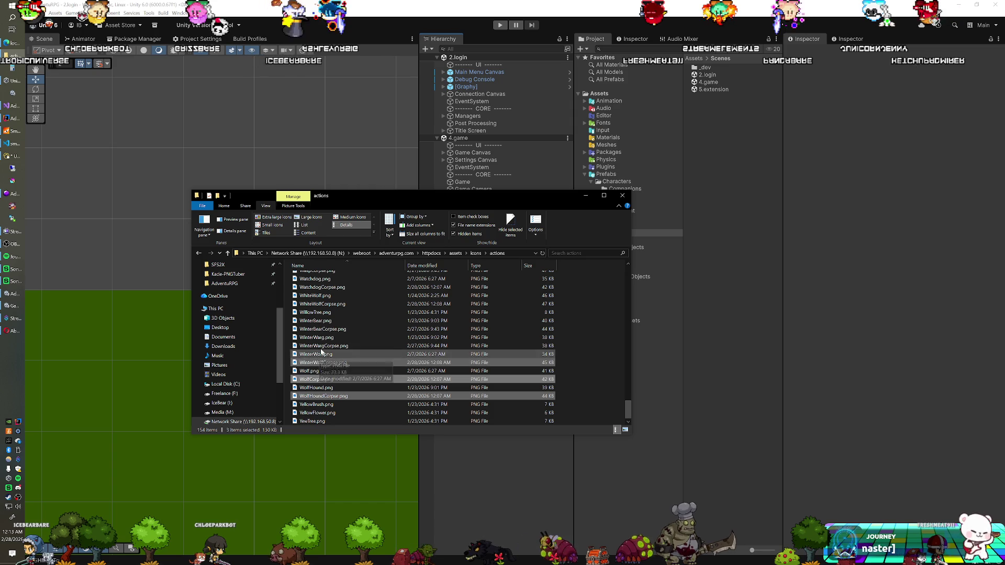
{"action": "left_click", "coordinate": [326, 329], "text": "ctrl"}
{"action": "left_click", "coordinate": [322, 304], "text": "ctrl"}
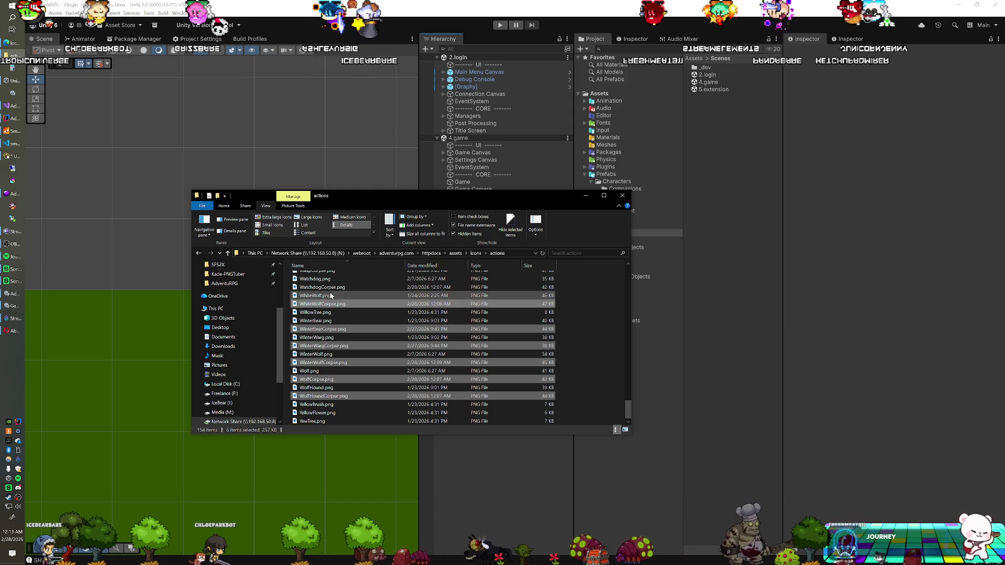
{"action": "left_click", "coordinate": [322, 287], "text": "ctrl"}
{"action": "scroll", "coordinate": [326, 319], "scroll_direction": "up", "scroll_amount": 4}
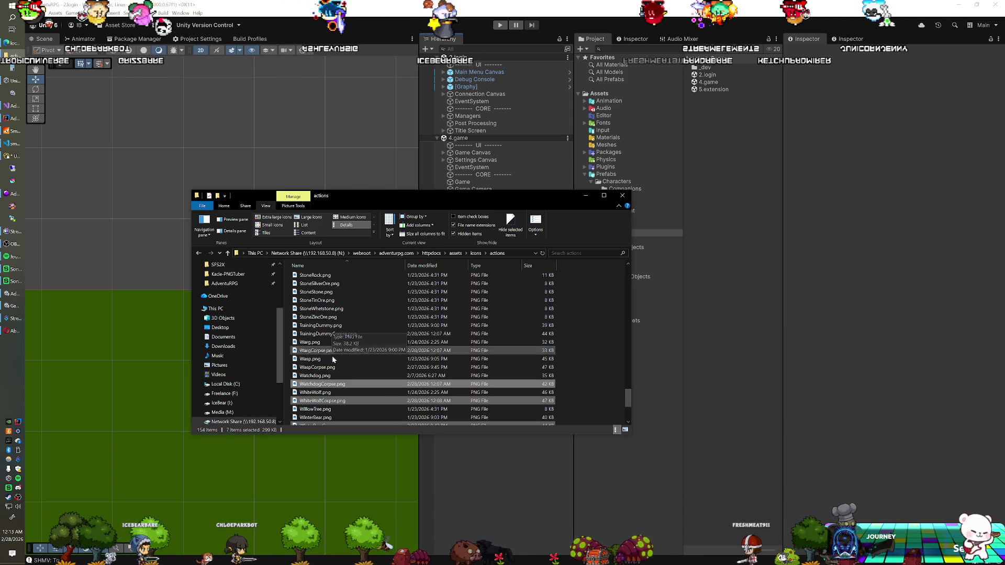
{"action": "left_click", "coordinate": [326, 350], "text": "ctrl"}
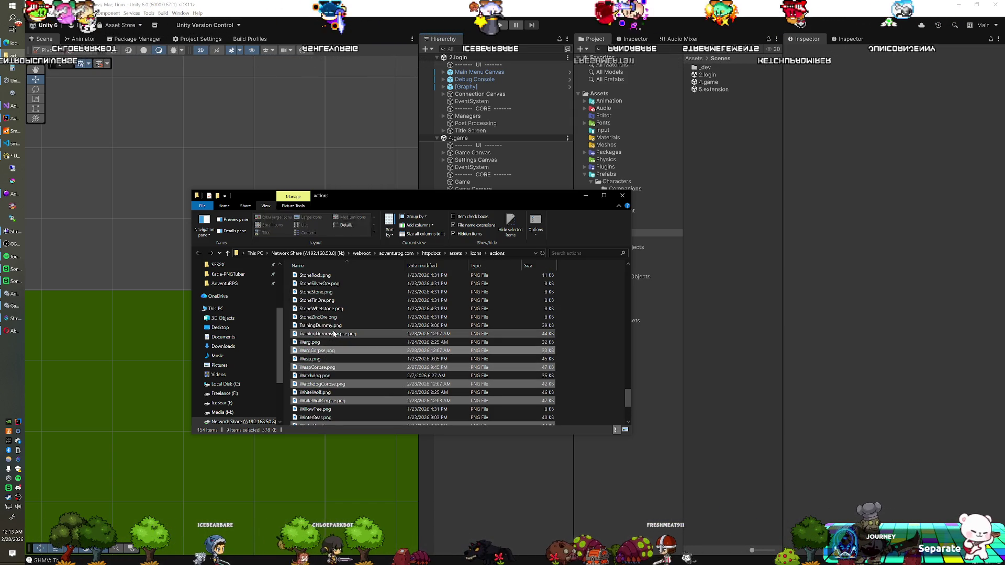
{"action": "left_click", "coordinate": [331, 334], "text": "ctrl"}
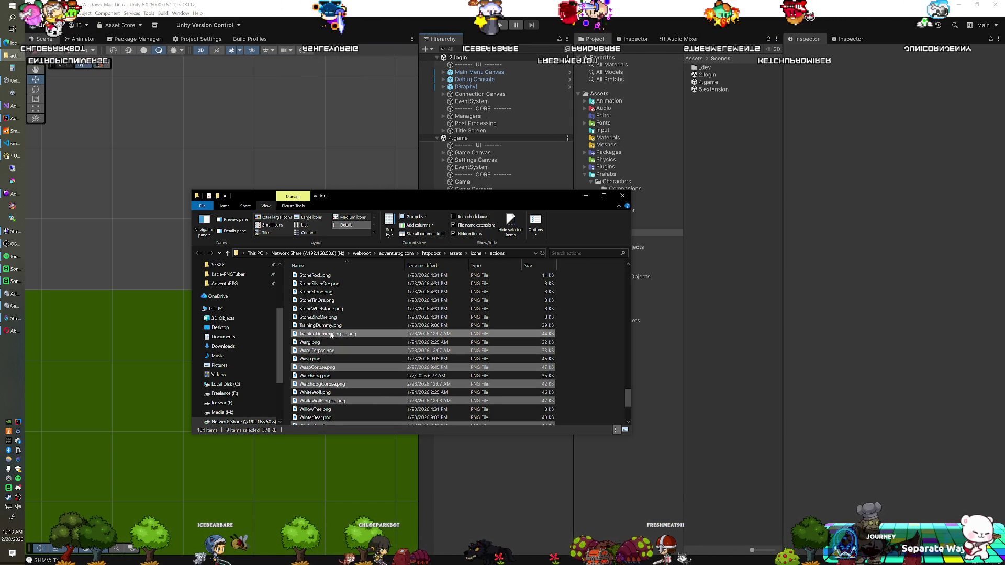
{"action": "scroll", "coordinate": [326, 309], "scroll_direction": "up", "scroll_amount": 2}
{"action": "left_click", "coordinate": [326, 301], "text": "ctrl"}
{"action": "scroll", "coordinate": [326, 303], "scroll_direction": "up", "scroll_amount": 1}
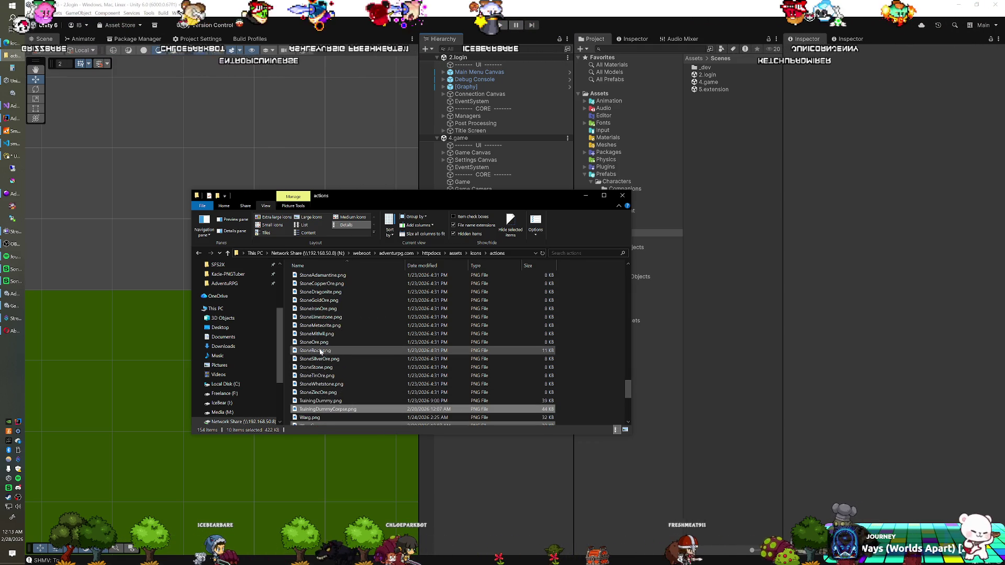
{"action": "scroll", "coordinate": [323, 325], "scroll_direction": "up", "scroll_amount": 2}
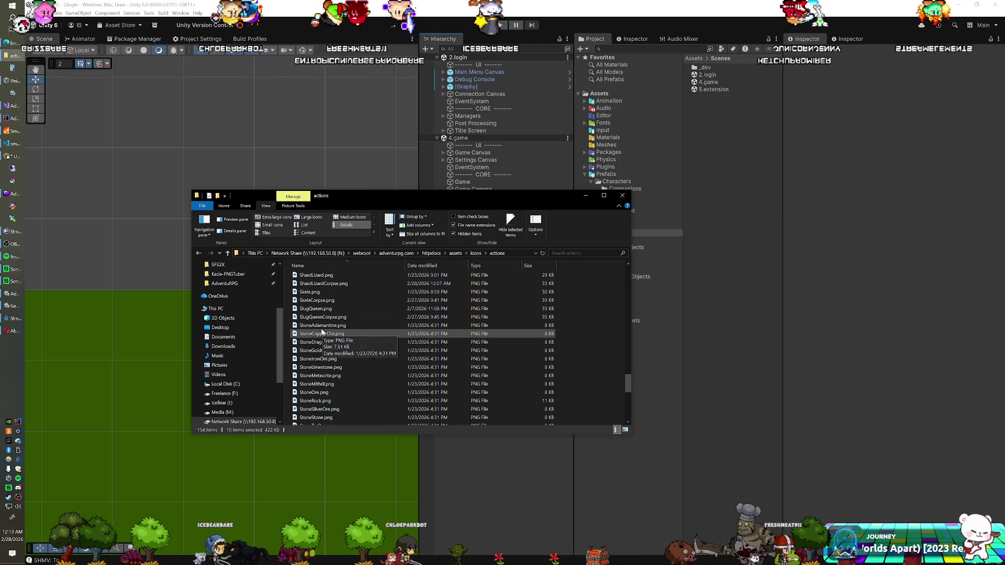
{"action": "left_click", "coordinate": [324, 283], "text": "ctrl"}
{"action": "scroll", "coordinate": [325, 290], "scroll_direction": "up", "scroll_amount": 3}
{"action": "left_click", "coordinate": [329, 353], "text": "ctrl"}
{"action": "left_click", "coordinate": [329, 350], "text": "ctrl"}
{"action": "left_click", "coordinate": [324, 341], "text": "ctrl"}
{"action": "left_click", "coordinate": [324, 325], "text": "ctrl"}
{"action": "left_click", "coordinate": [327, 309], "text": "ctrl"}
{"action": "left_click", "coordinate": [337, 292], "text": "ctrl"}
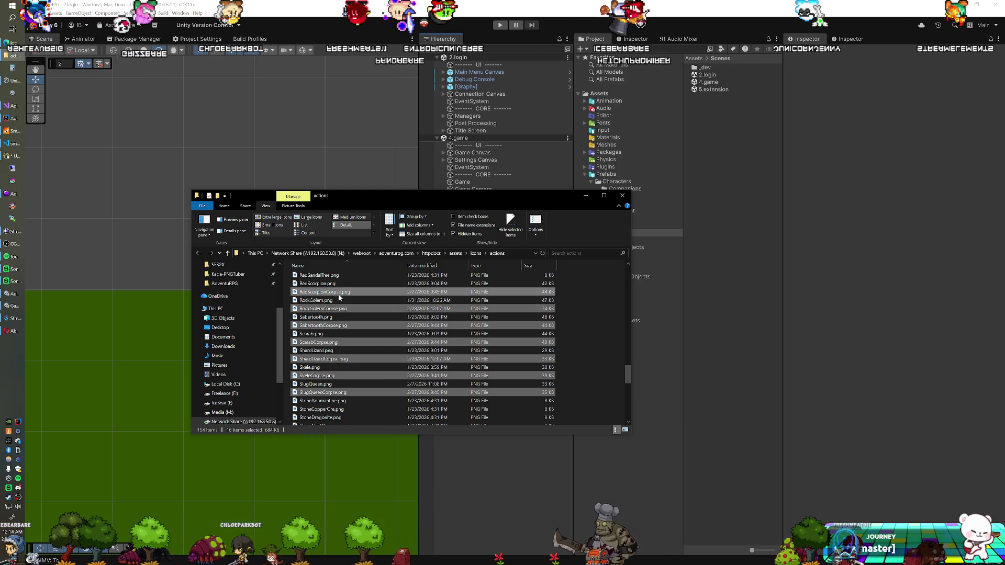
Add the Possessed Wolf/Watchdog/Warg/Rat/Bear, Peon, ParrotWyvern, Nightmare and MossQueen corpse PNGs.
{"action": "scroll", "coordinate": [337, 324], "scroll_direction": "up", "scroll_amount": 3}
{"action": "left_click", "coordinate": [325, 360], "text": "ctrl"}
{"action": "left_click", "coordinate": [325, 359], "text": "ctrl"}
{"action": "left_click", "coordinate": [336, 325], "text": "ctrl"}
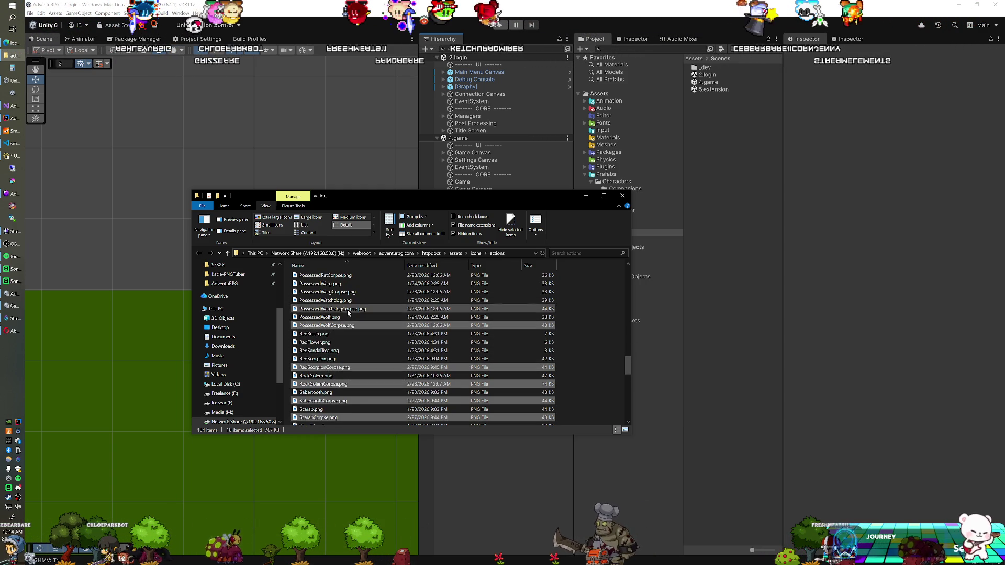
{"action": "left_click", "coordinate": [346, 292], "text": "ctrl"}
{"action": "left_click", "coordinate": [345, 275], "text": "ctrl"}
{"action": "scroll", "coordinate": [340, 293], "scroll_direction": "up", "scroll_amount": 3}
{"action": "left_click", "coordinate": [331, 325], "text": "ctrl"}
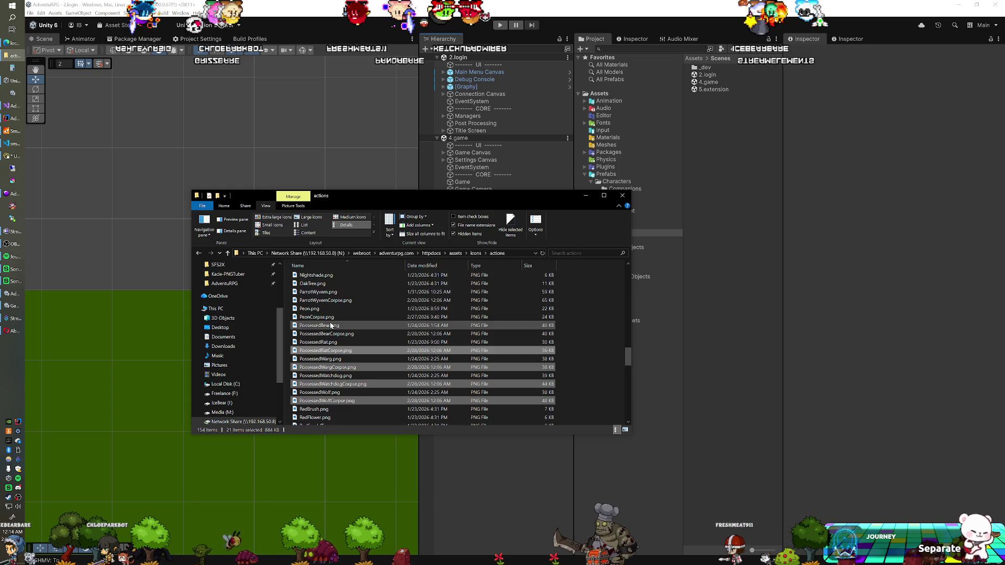
{"action": "scroll", "coordinate": [331, 325], "scroll_direction": "up", "scroll_amount": 1}
{"action": "left_click", "coordinate": [332, 350], "text": "ctrl"}
{"action": "left_click", "coordinate": [333, 359], "text": "ctrl"}
{"action": "left_click", "coordinate": [334, 342], "text": "ctrl"}
{"action": "left_click", "coordinate": [332, 325], "text": "ctrl"}
{"action": "left_click", "coordinate": [330, 292], "text": "ctrl"}
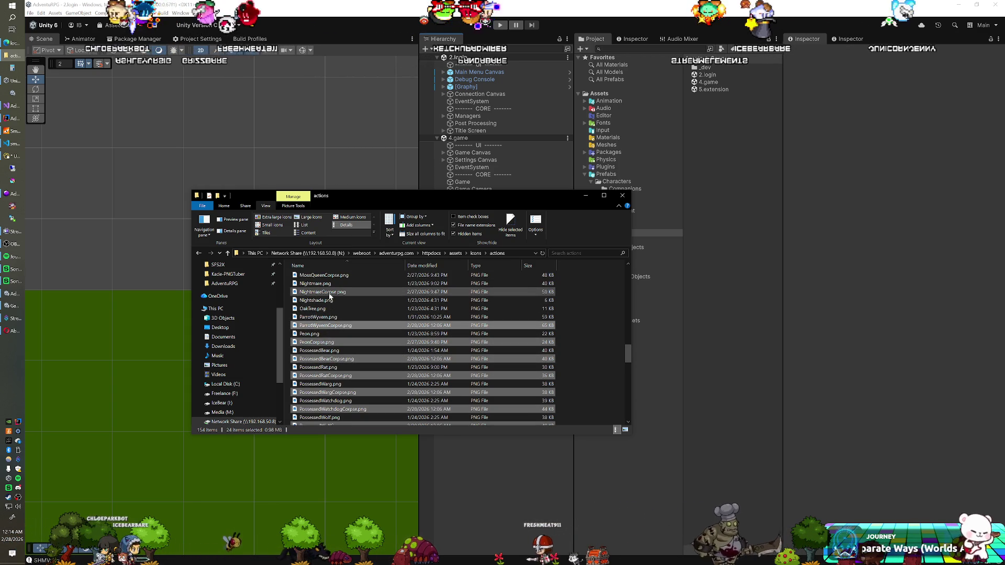
{"action": "left_click", "coordinate": [331, 275], "text": "ctrl"}
Add the MohawkBat, MosquitoWorm, MosquitoParasite, LizardTitan, LavaWorm, Juggernaut, IceWorm, Grunt, GreyDragon, FlyingDemon and Dreadnought corpses.
{"action": "scroll", "coordinate": [334, 327], "scroll_direction": "up", "scroll_amount": 4}
{"action": "left_click", "coordinate": [334, 325], "text": "ctrl"}
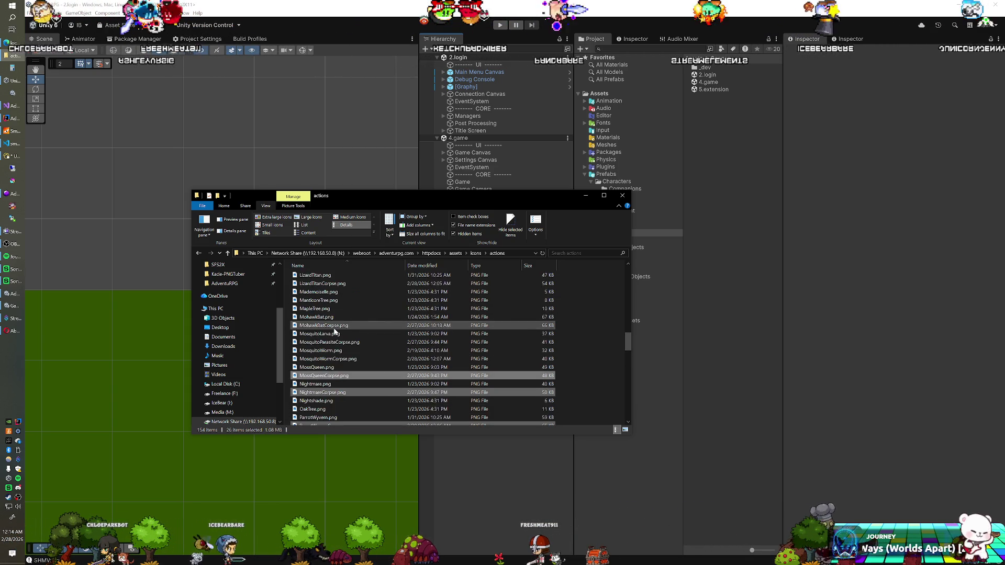
{"action": "scroll", "coordinate": [333, 328], "scroll_direction": "up", "scroll_amount": 1}
{"action": "left_click", "coordinate": [335, 350], "text": "ctrl"}
{"action": "left_click", "coordinate": [335, 384], "text": "ctrl"}
{"action": "left_click", "coordinate": [339, 368], "text": "ctrl"}
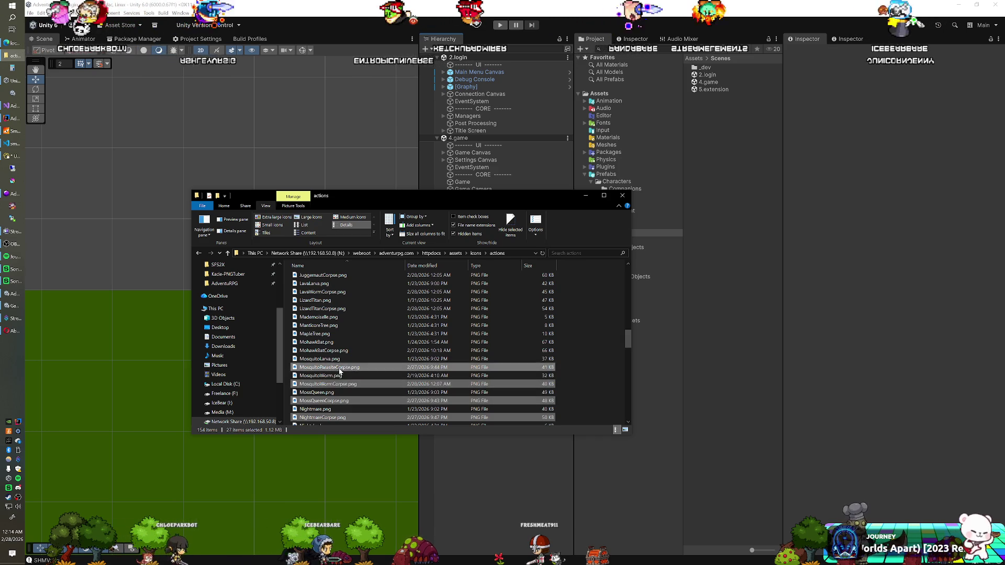
{"action": "left_click", "coordinate": [333, 350], "text": "ctrl"}
{"action": "left_click", "coordinate": [335, 309], "text": "ctrl"}
{"action": "left_click", "coordinate": [322, 292], "text": "ctrl"}
{"action": "left_click", "coordinate": [320, 275], "text": "ctrl"}
{"action": "scroll", "coordinate": [324, 293], "scroll_direction": "up", "scroll_amount": 5}
{"action": "left_click", "coordinate": [336, 334], "text": "ctrl"}
{"action": "left_click", "coordinate": [320, 375], "text": "ctrl"}
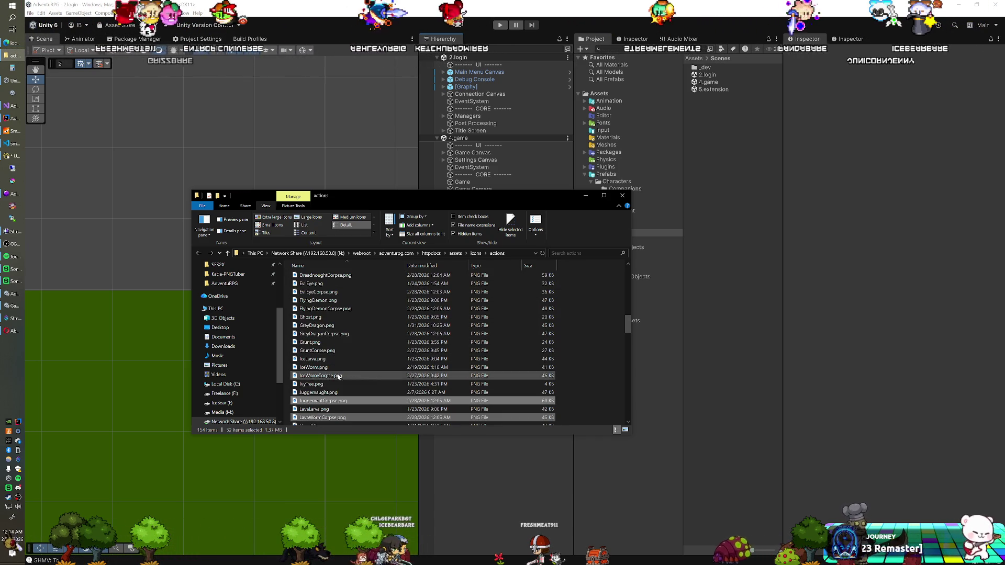
{"action": "left_click", "coordinate": [329, 350], "text": "ctrl"}
{"action": "left_click", "coordinate": [329, 333], "text": "ctrl"}
{"action": "left_click", "coordinate": [329, 308], "text": "ctrl"}
{"action": "left_click", "coordinate": [324, 275], "text": "ctrl"}
Add the remaining corpses from EvilEyeCorpse down to BatCorpse, reaching 53 selected files.
{"action": "scroll", "coordinate": [337, 335], "scroll_direction": "up", "scroll_amount": 2}
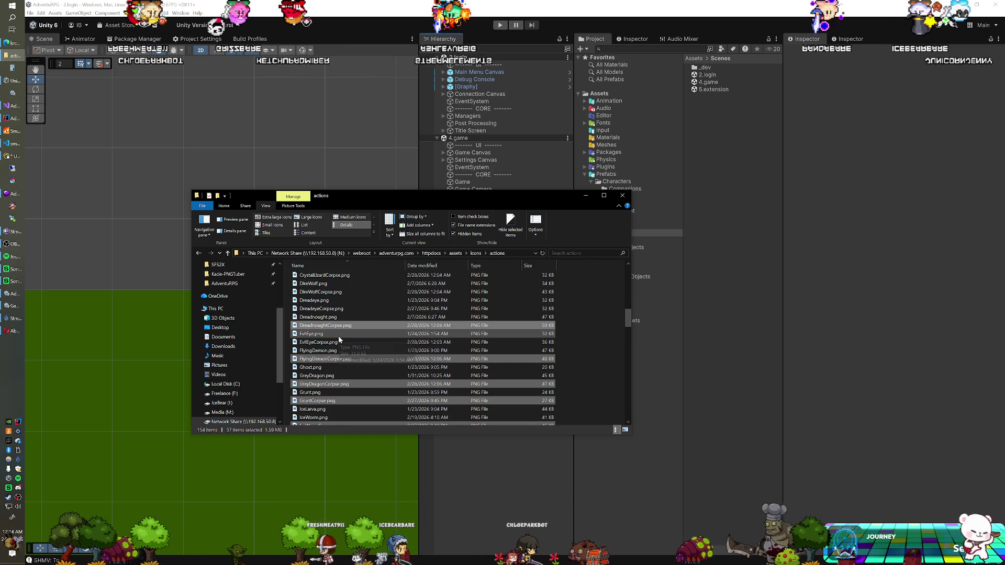
{"action": "left_click", "coordinate": [339, 341], "text": "ctrl"}
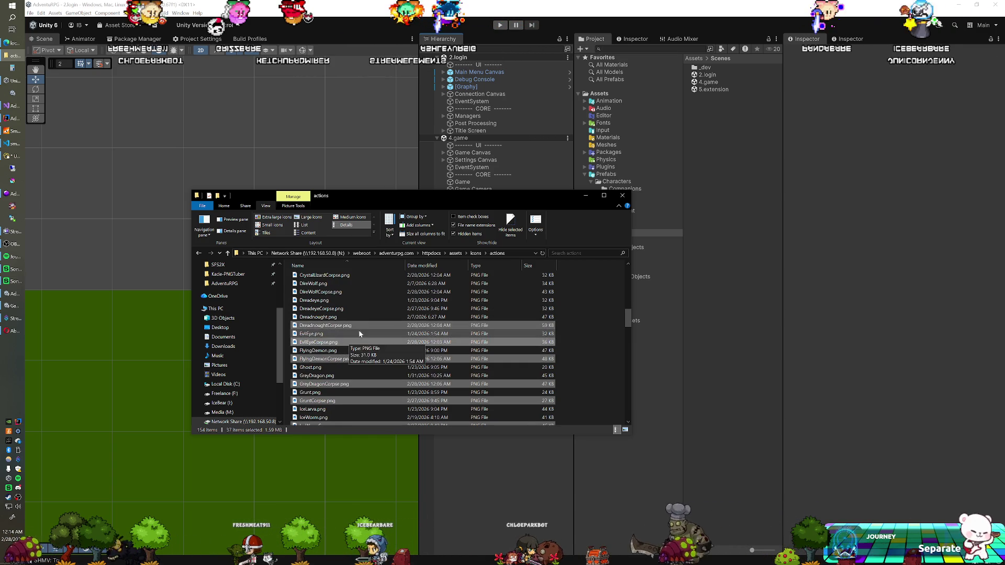
{"action": "left_click", "coordinate": [330, 291], "text": "ctrl"}
{"action": "left_click", "coordinate": [329, 275], "text": "ctrl"}
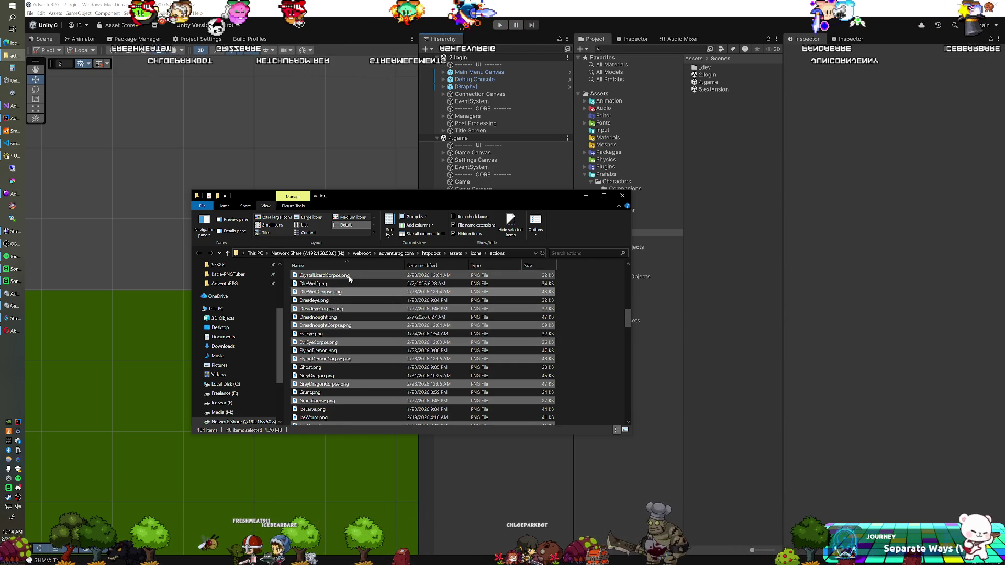
{"action": "scroll", "coordinate": [355, 300], "scroll_direction": "up", "scroll_amount": 4}
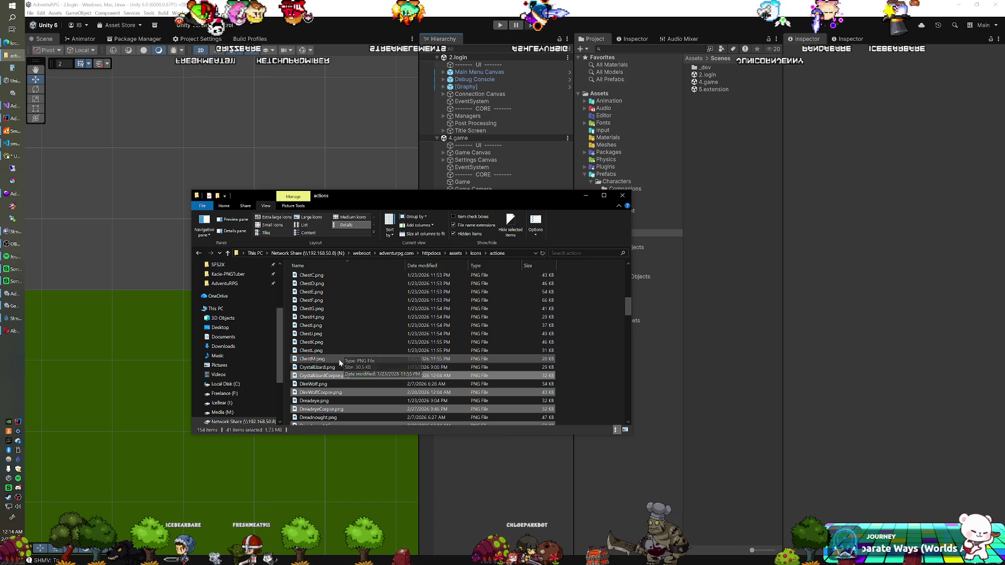
{"action": "left_click", "coordinate": [332, 342], "text": "ctrl"}
{"action": "scroll", "coordinate": [334, 355], "scroll_direction": "up", "scroll_amount": 5}
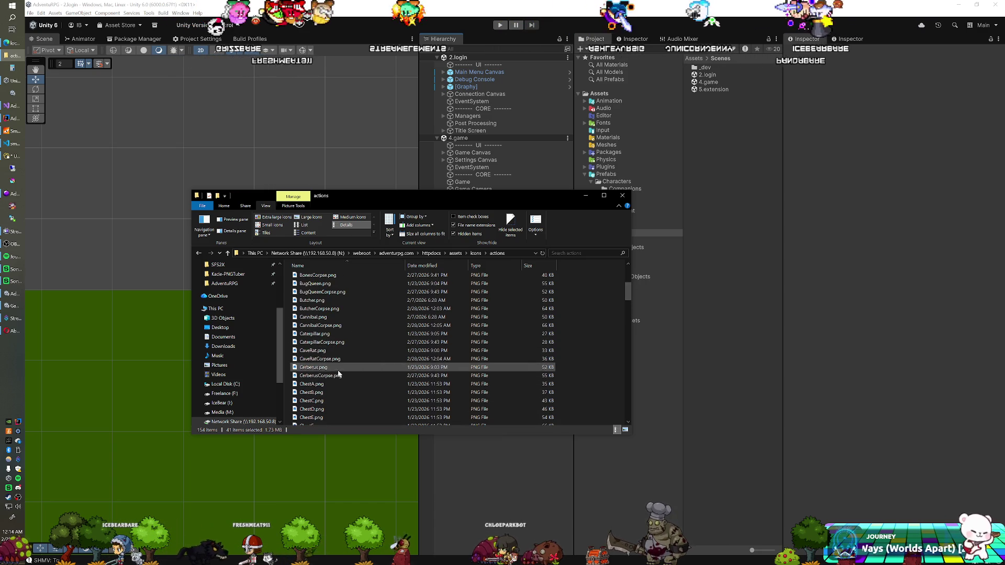
{"action": "left_click", "coordinate": [335, 359], "text": "ctrl"}
{"action": "left_click", "coordinate": [337, 342], "text": "ctrl"}
{"action": "left_click", "coordinate": [339, 325], "text": "ctrl"}
{"action": "left_click", "coordinate": [341, 309], "text": "ctrl"}
{"action": "left_click", "coordinate": [335, 292], "text": "ctrl"}
{"action": "left_click", "coordinate": [332, 275], "text": "ctrl"}
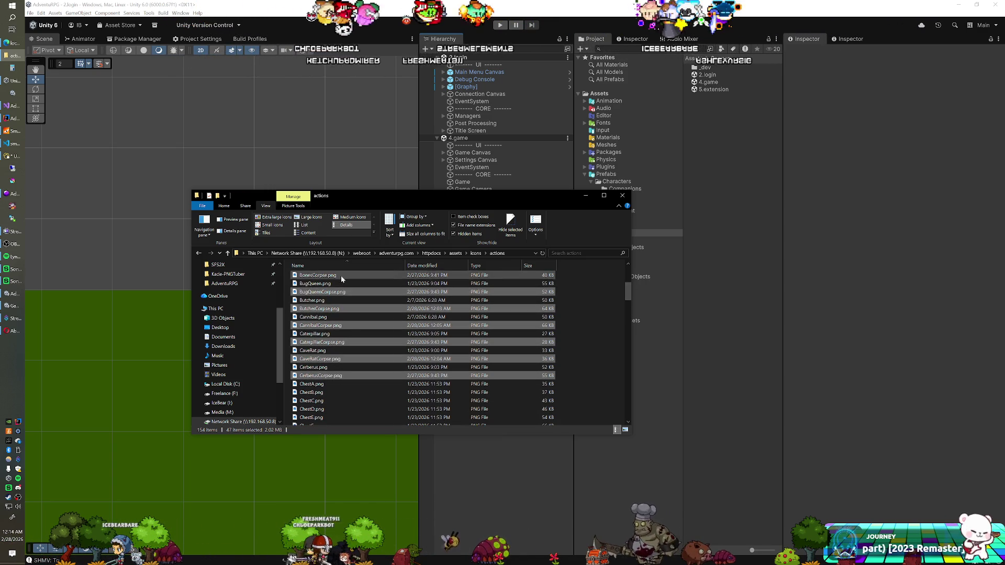
{"action": "scroll", "coordinate": [342, 345], "scroll_direction": "up", "scroll_amount": 5}
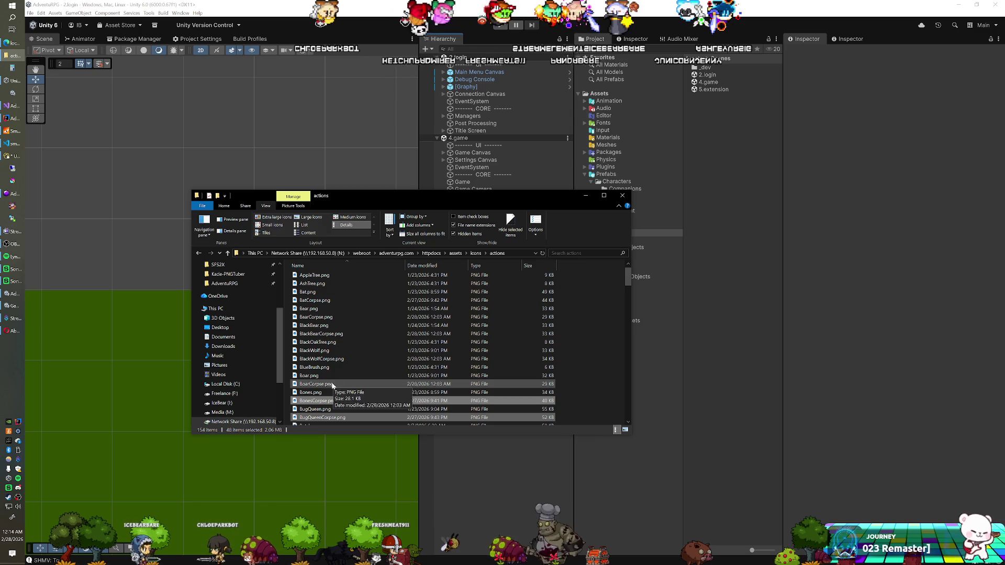
{"action": "left_click", "coordinate": [335, 358], "text": "ctrl"}
{"action": "left_click", "coordinate": [341, 342], "text": "ctrl"}
{"action": "left_click", "coordinate": [341, 336], "text": "ctrl"}
{"action": "left_click", "coordinate": [337, 301], "text": "ctrl"}
{"action": "scroll", "coordinate": [339, 291], "scroll_direction": "up", "scroll_amount": 1}
{"action": "left_click", "coordinate": [340, 295], "text": "ctrl"}
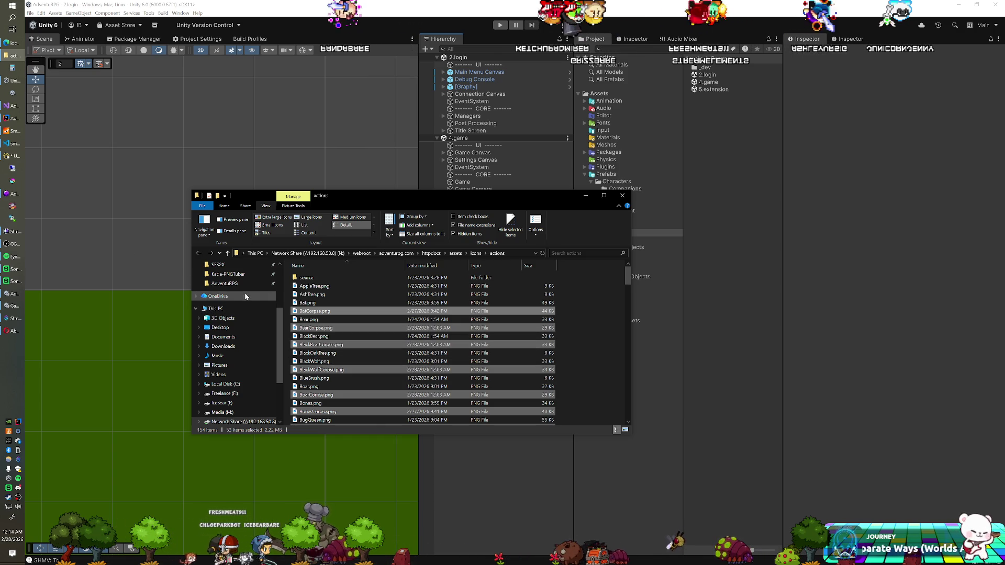
In Navicat, view the s_enemy_subtypes table down to its last row, Ice Worm, then return to the actions folder.
{"action": "left_click", "coordinate": [14, 167]}
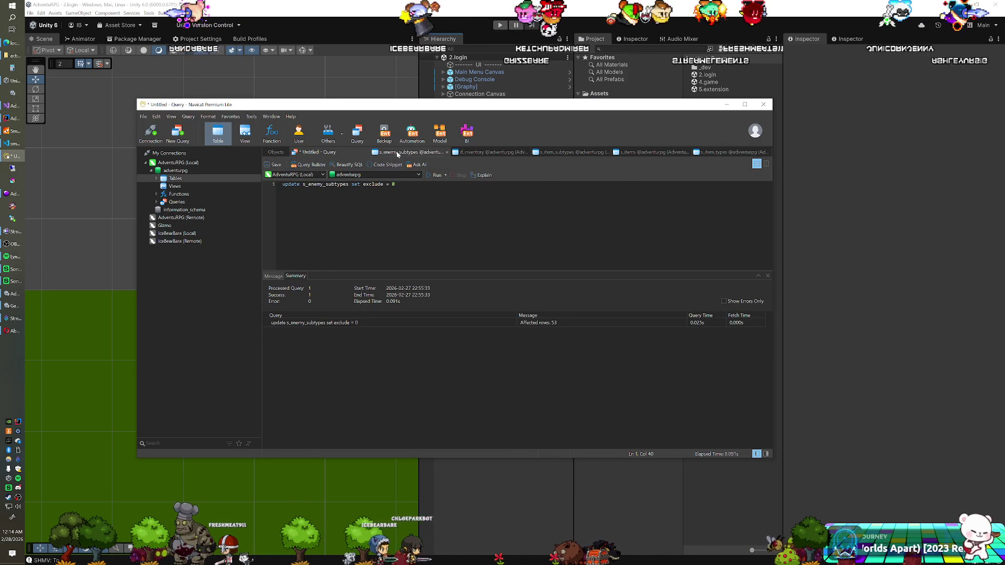
{"action": "left_click", "coordinate": [397, 153]}
{"action": "key", "text": "Down"}
{"action": "key", "text": "Down"}
{"action": "key", "text": "Down"}
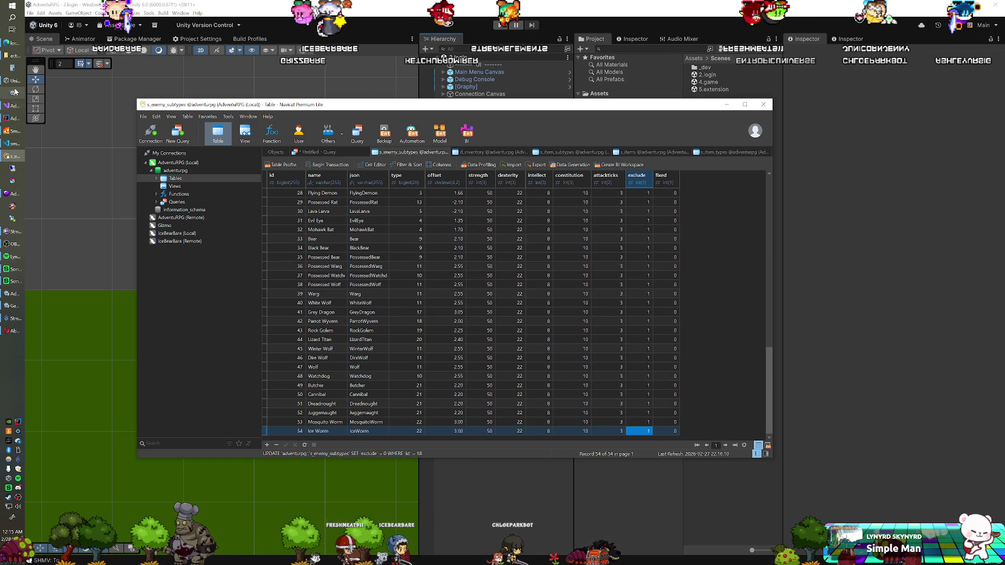
{"action": "left_click", "coordinate": [13, 57]}
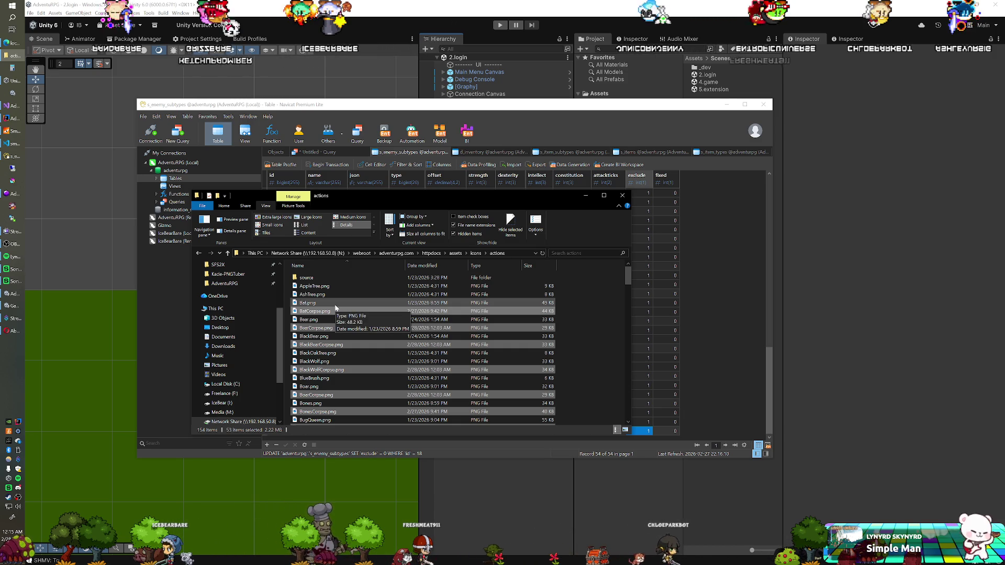
Scroll down through the 53 selected icons in the actions folder, then bring the Unity editor to the front.
{"action": "scroll", "coordinate": [334, 314], "scroll_direction": "down", "scroll_amount": 3}
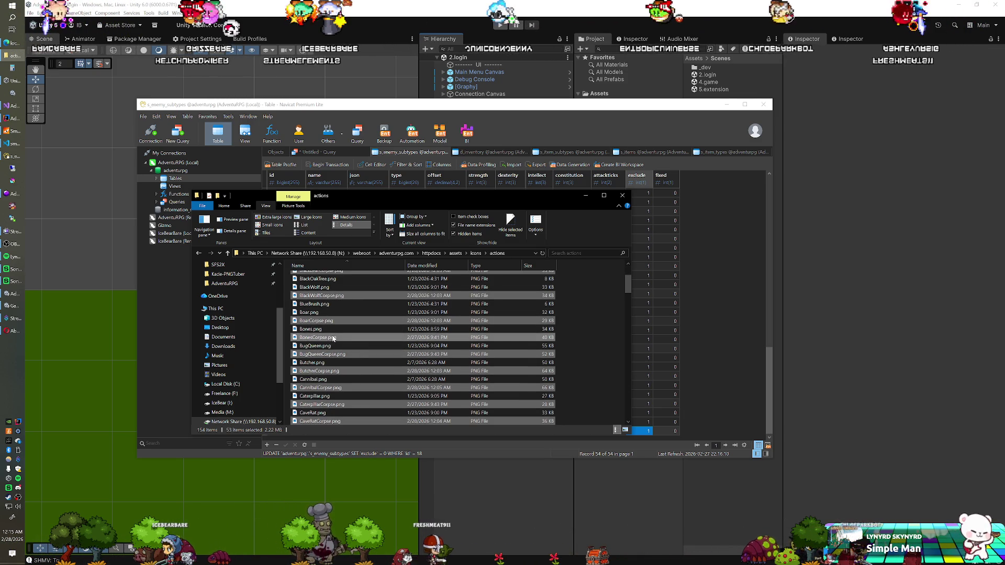
{"action": "scroll", "coordinate": [333, 335], "scroll_direction": "down", "scroll_amount": 3}
{"action": "scroll", "coordinate": [333, 338], "scroll_direction": "down", "scroll_amount": 4}
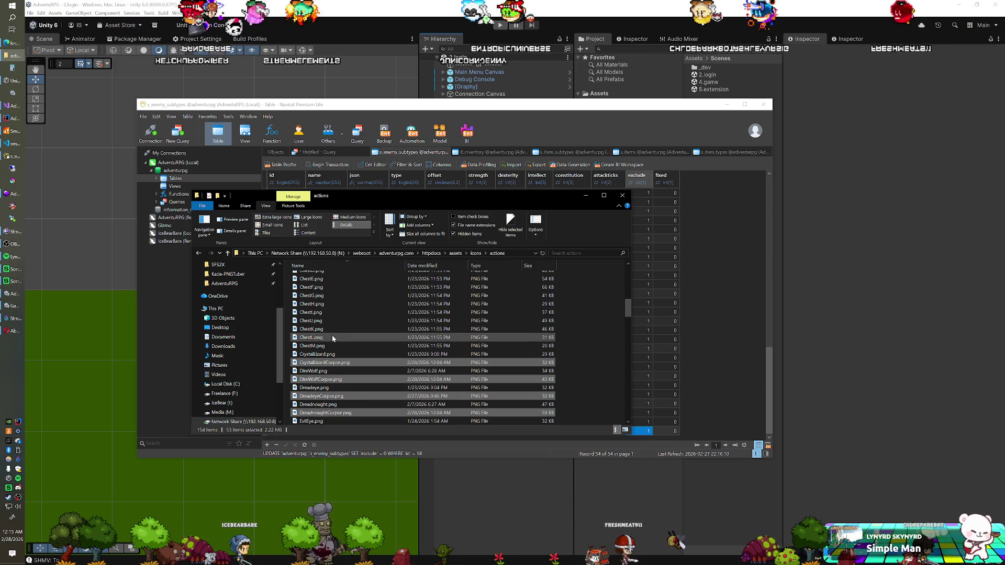
{"action": "scroll", "coordinate": [332, 337], "scroll_direction": "down", "scroll_amount": 3}
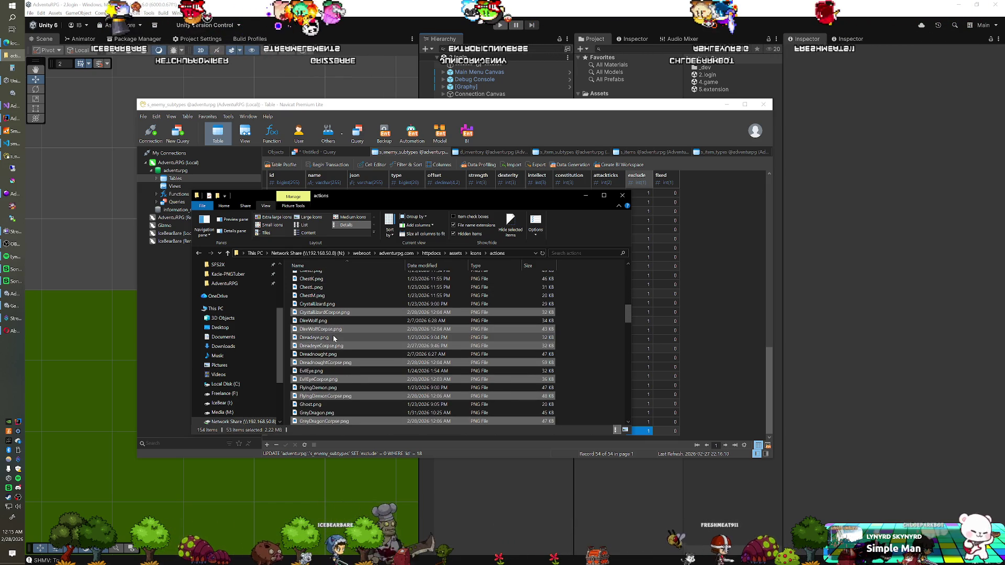
{"action": "scroll", "coordinate": [334, 338], "scroll_direction": "down", "scroll_amount": 1}
{"action": "scroll", "coordinate": [333, 338], "scroll_direction": "down", "scroll_amount": 1}
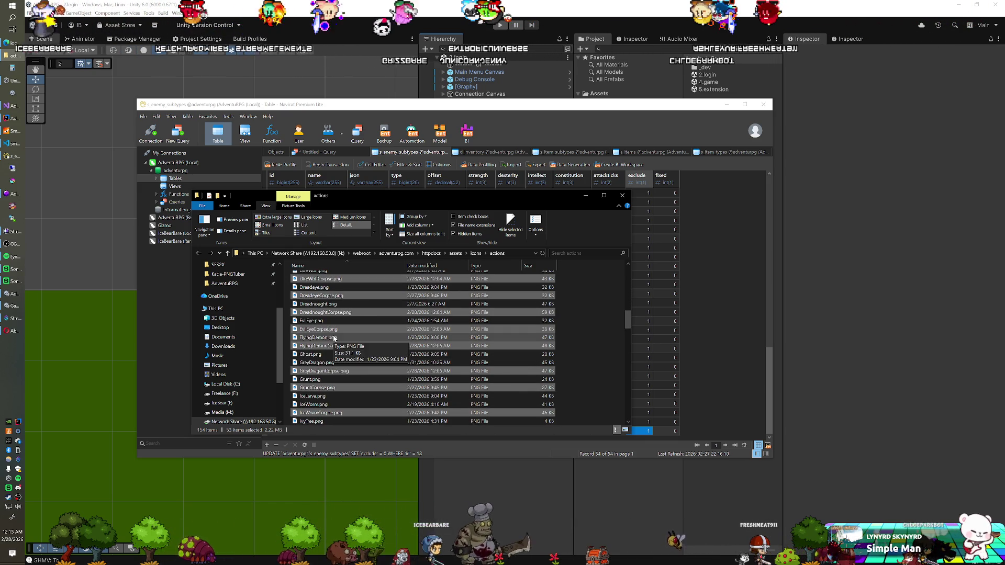
{"action": "scroll", "coordinate": [334, 338], "scroll_direction": "down", "scroll_amount": 1}
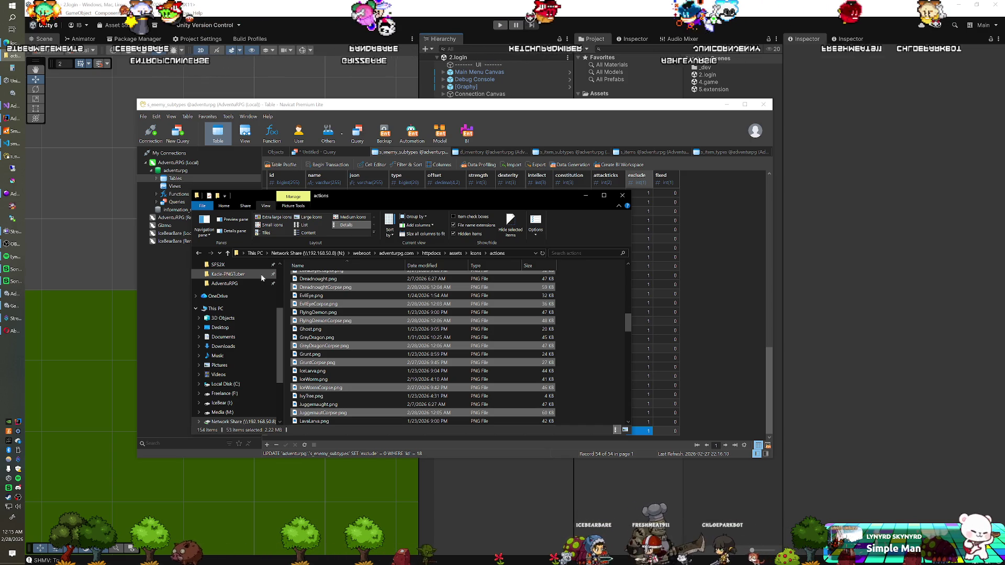
{"action": "scroll", "coordinate": [325, 322], "scroll_direction": "down", "scroll_amount": 3}
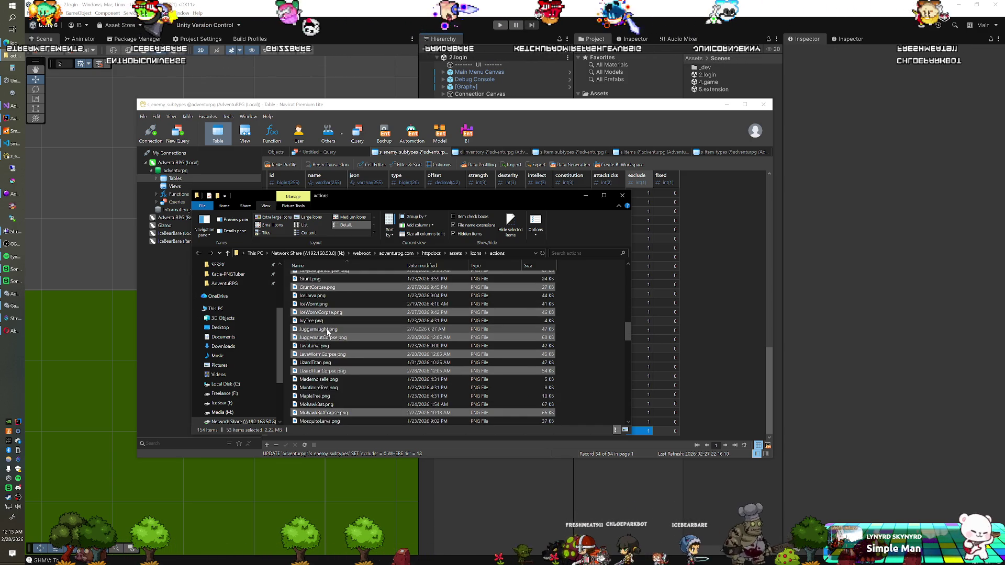
{"action": "left_click", "coordinate": [388, 28]}
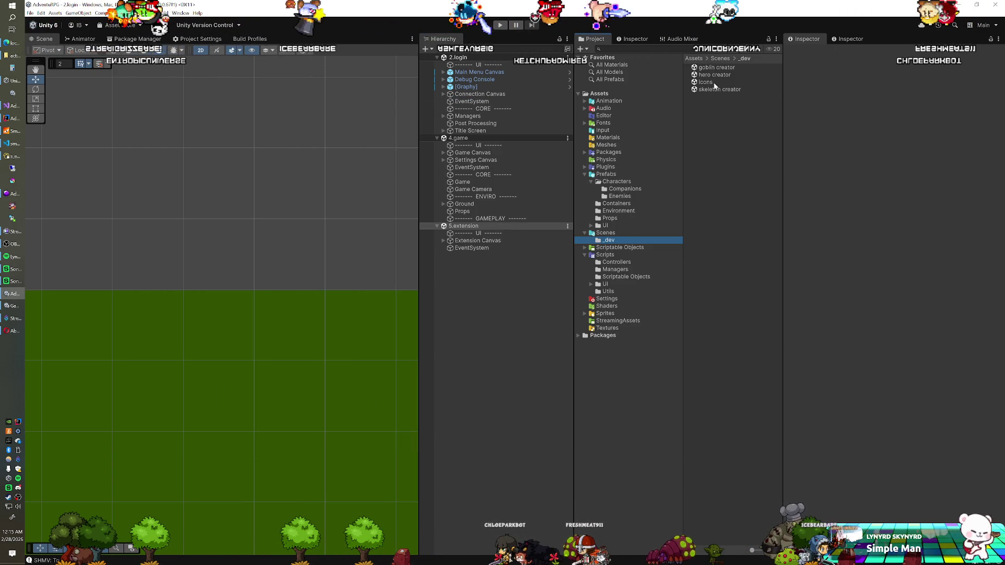
Open the Icons scene and rename the dead [6] Ice Worm to [6] Ice Larva.
{"action": "double_click", "coordinate": [713, 83]}
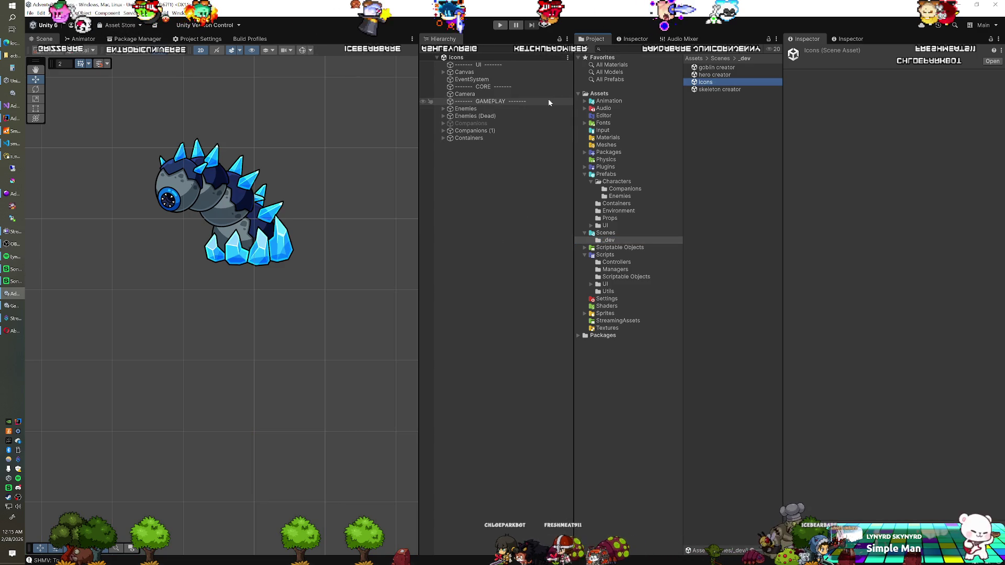
{"action": "left_click", "coordinate": [444, 116]}
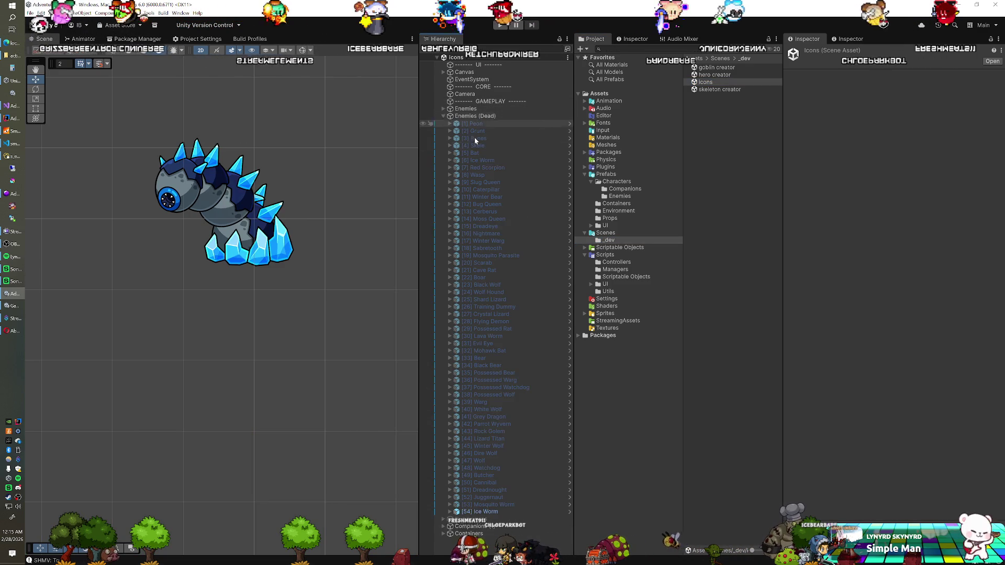
{"action": "left_click", "coordinate": [477, 512]}
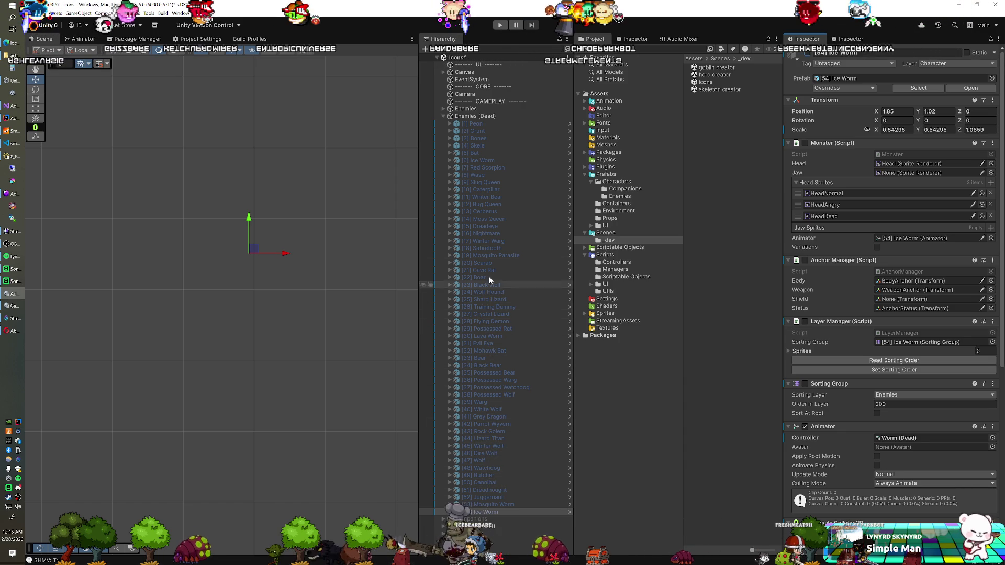
{"action": "left_click", "coordinate": [497, 160]}
{"action": "left_click", "coordinate": [504, 158]}
{"action": "type", "text": "Larva"}
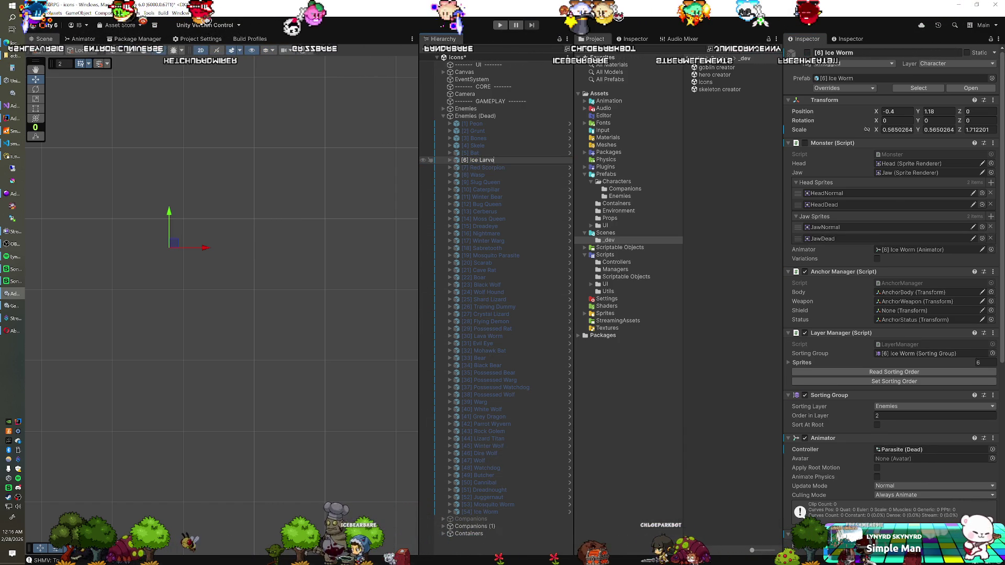
{"action": "key", "text": "BackSpace"}
{"action": "type", "text": "arva"}
{"action": "key", "text": "Return"}
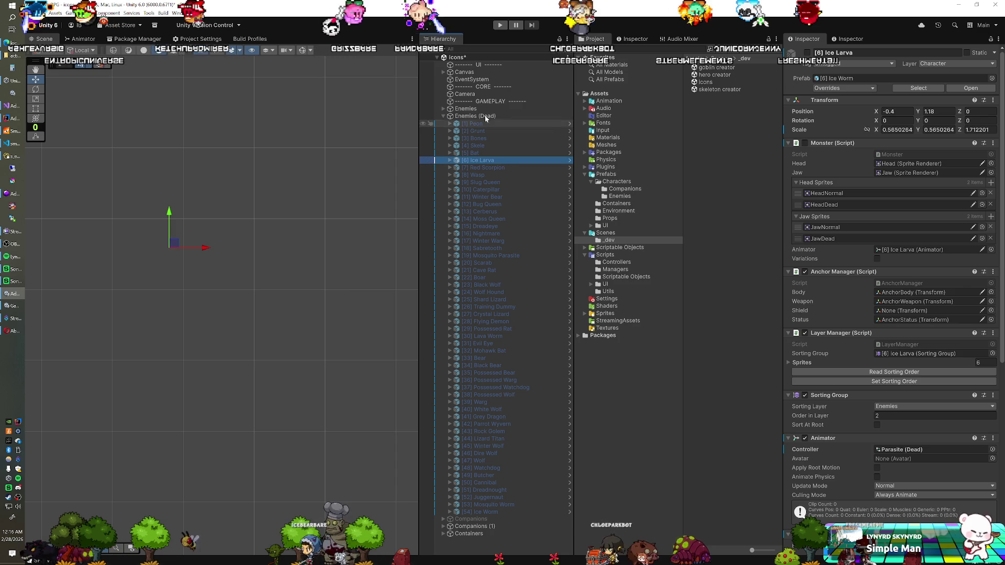
Rename the living [6] Ice Worm to [6] Ice Larva and activate the dead Ice Larva.
{"action": "left_click", "coordinate": [444, 108]}
{"action": "left_click", "coordinate": [478, 152]}
{"action": "left_click", "coordinate": [478, 152]}
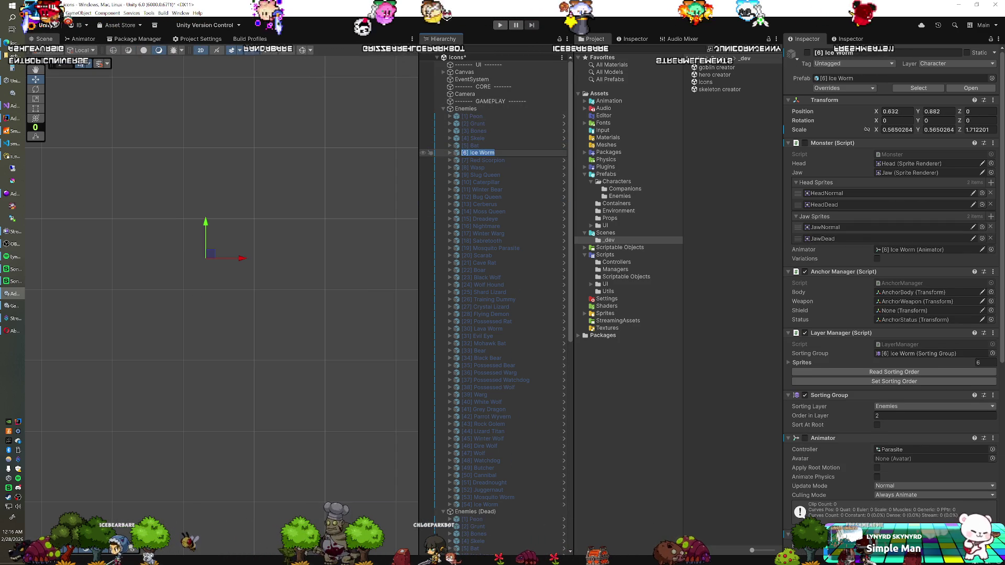
{"action": "key", "text": "BackSpace"}
{"action": "key", "text": "BackSpace"}
{"action": "key", "text": "BackSpace"}
{"action": "type", "text": "Larva"}
{"action": "key", "text": "Return"}
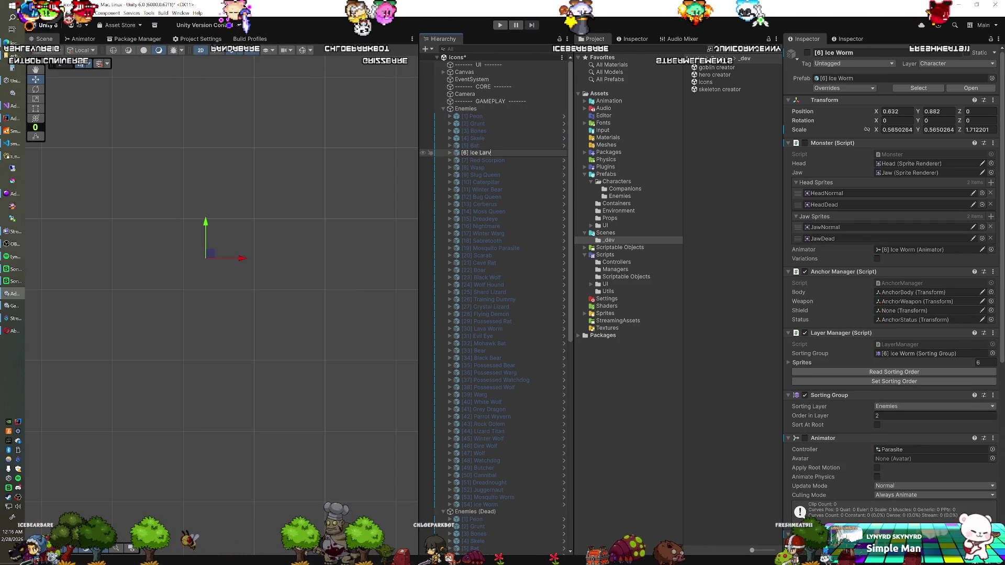
{"action": "left_click", "coordinate": [444, 108]}
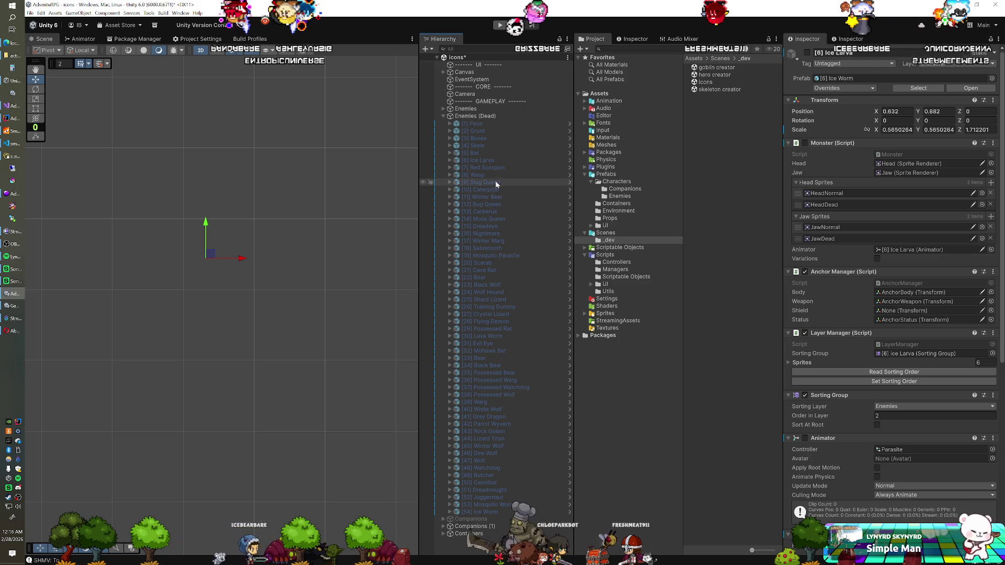
{"action": "left_click", "coordinate": [806, 53]}
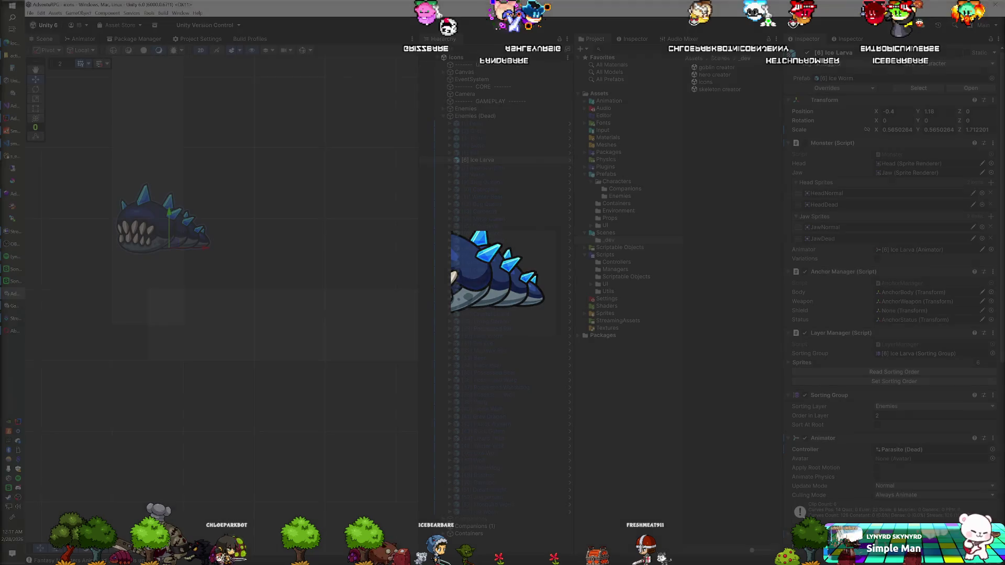
Switch back to the File Explorer window showing the actions folder.
{"action": "left_click", "coordinate": [21, 60]}
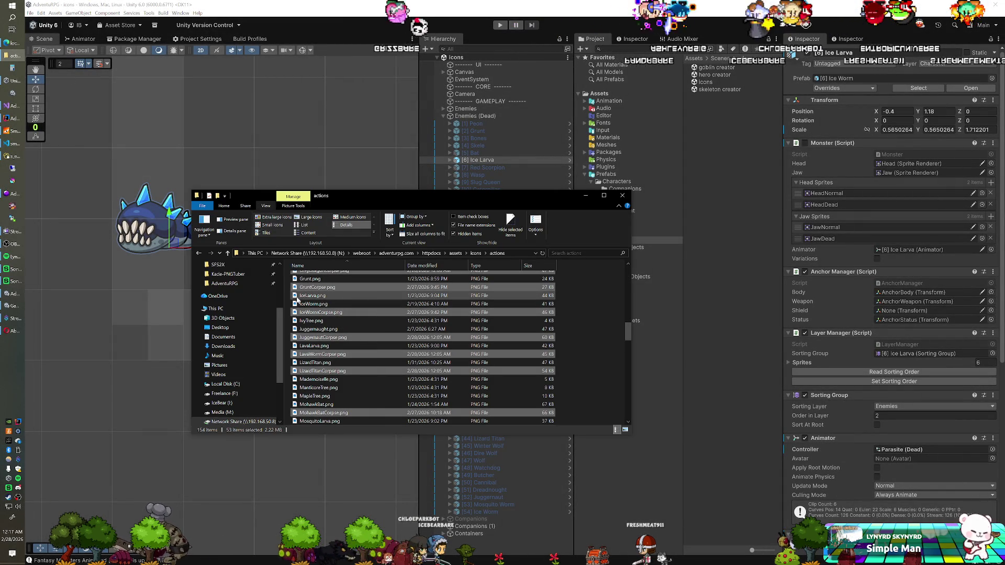
In the AdventuRPG project folder, rename the rendered IceLarva.png to IceLarvaCorpse.png.
{"action": "key", "text": "alt+Up"}
{"action": "double_click", "coordinate": [322, 309]}
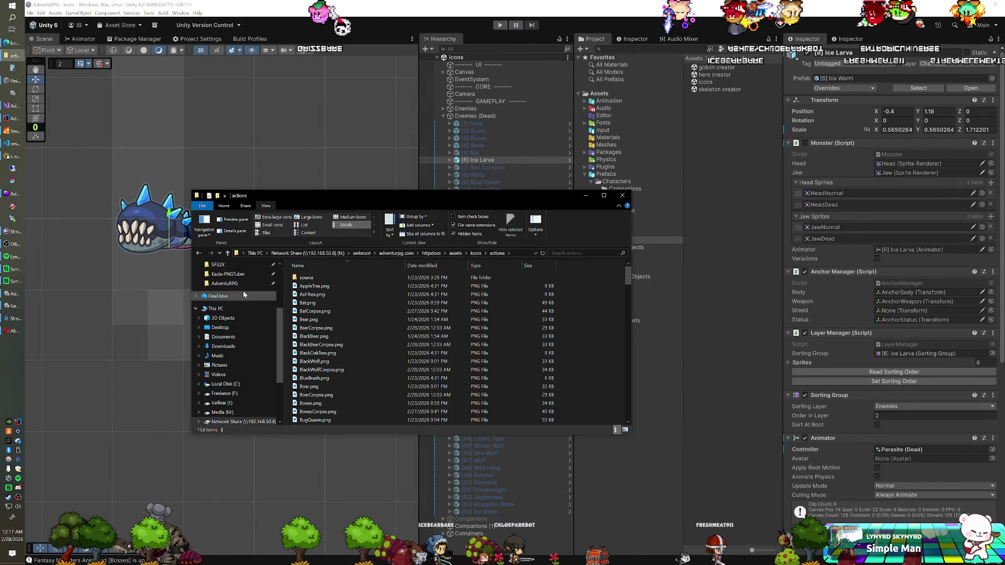
{"action": "scroll", "coordinate": [244, 295], "scroll_direction": "up", "scroll_amount": 2}
{"action": "scroll", "coordinate": [243, 294], "scroll_direction": "down", "scroll_amount": 1}
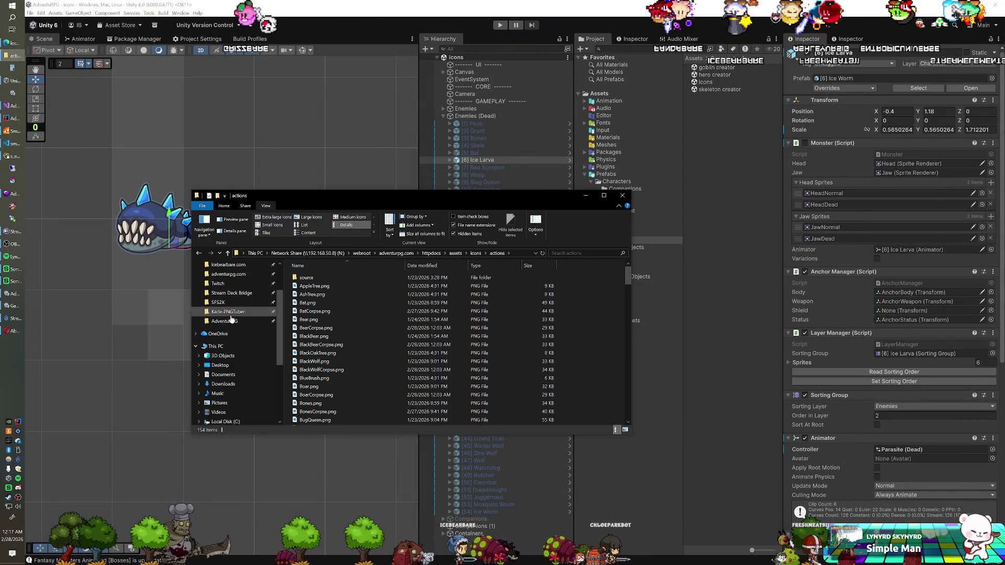
{"action": "left_click", "coordinate": [225, 321]}
{"action": "scroll", "coordinate": [346, 355], "scroll_direction": "down", "scroll_amount": 4}
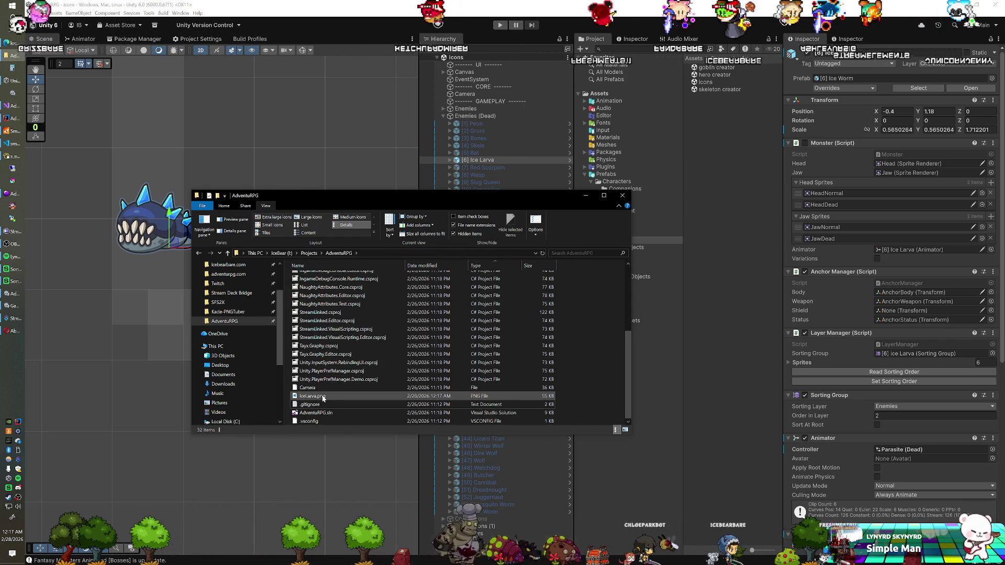
{"action": "left_click", "coordinate": [323, 397]}
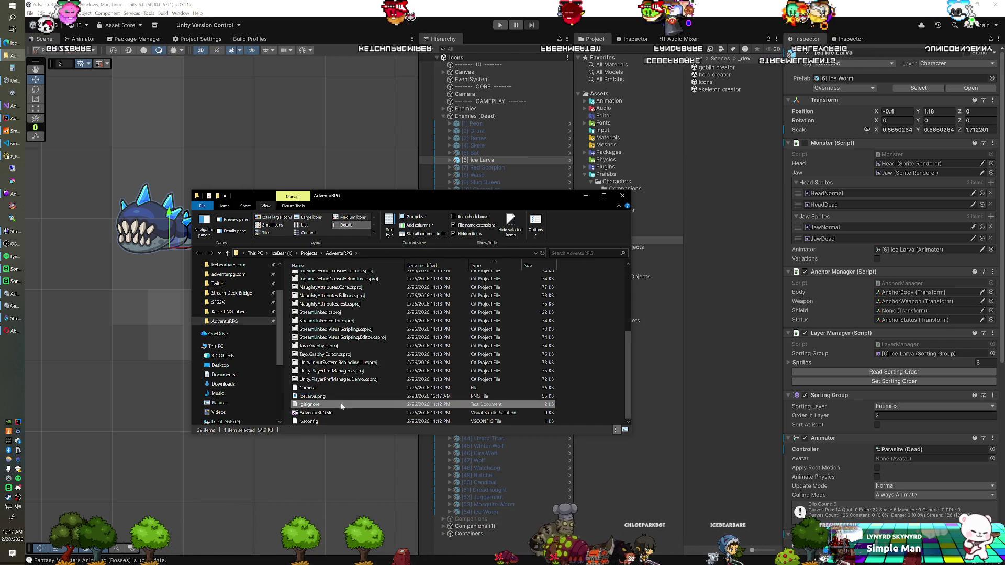
{"action": "key", "text": "alt+Tab"}
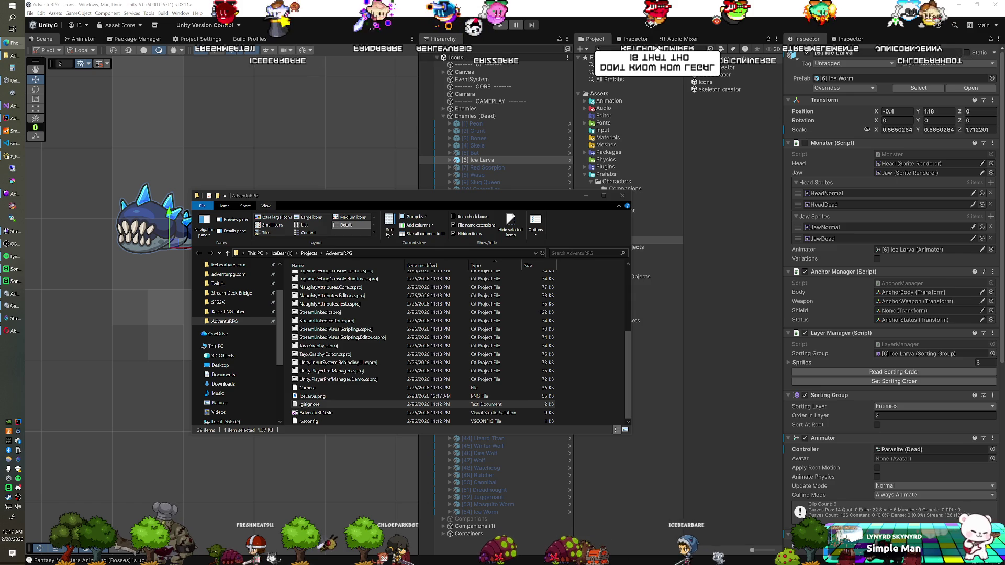
{"action": "left_click", "coordinate": [332, 396]}
{"action": "left_click", "coordinate": [327, 396]}
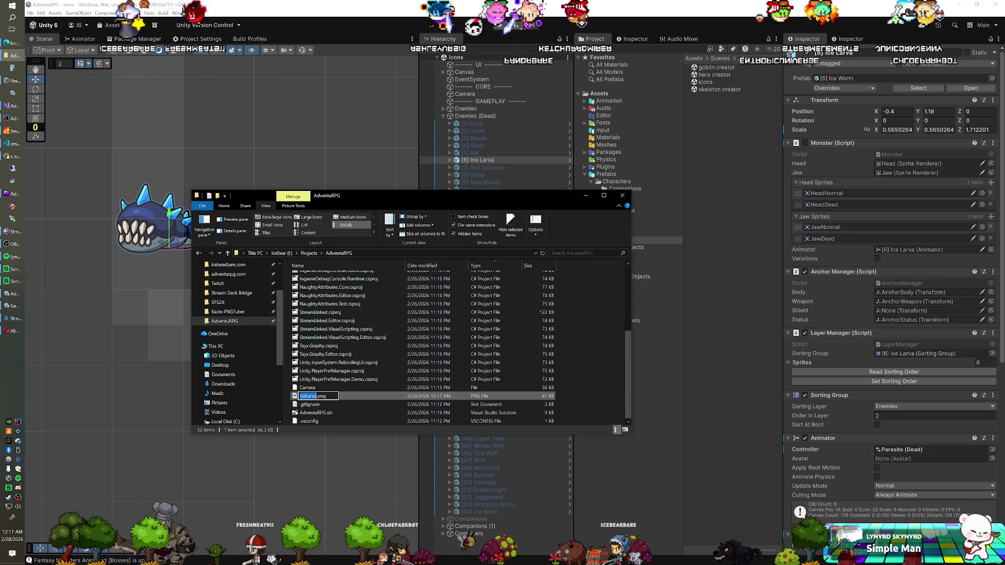
{"action": "type", "text": "Corpse"}
{"action": "key", "text": "Return"}
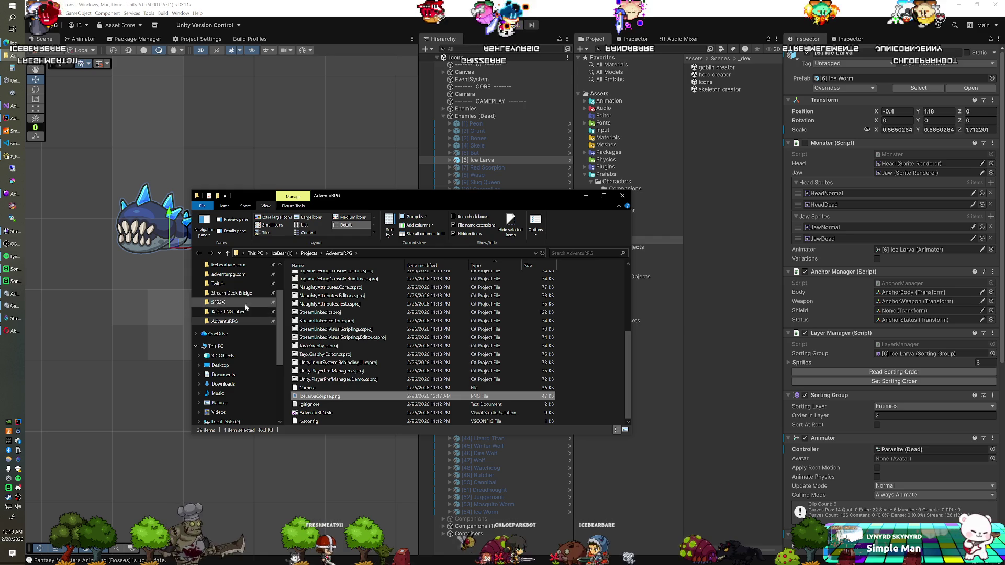
Go to adventurpg.com > httpdocs > assets > icons > actions on the network share.
{"action": "left_click", "coordinate": [239, 277]}
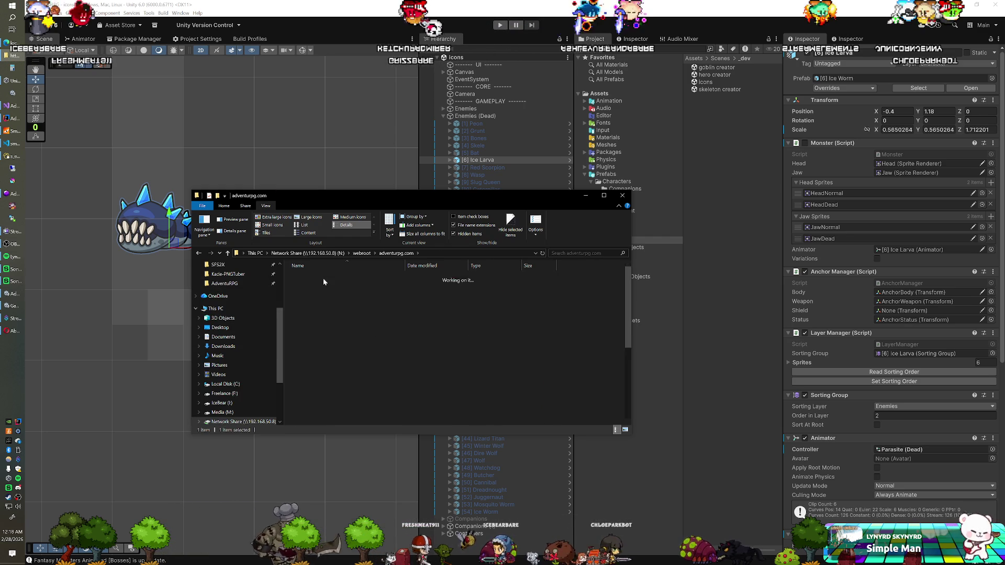
{"action": "double_click", "coordinate": [308, 303]}
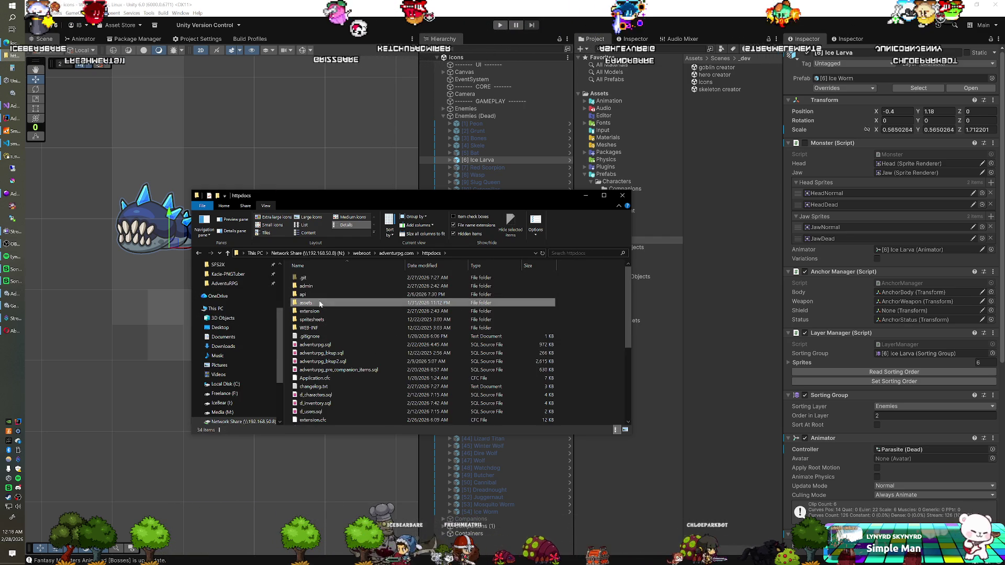
{"action": "double_click", "coordinate": [328, 284]}
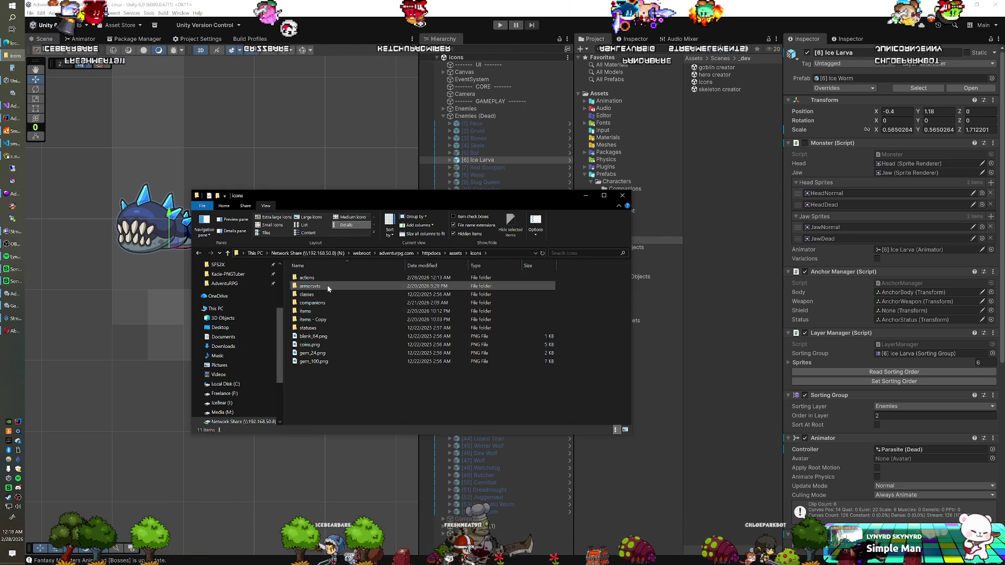
{"action": "left_click", "coordinate": [322, 279]}
{"action": "double_click", "coordinate": [321, 280]}
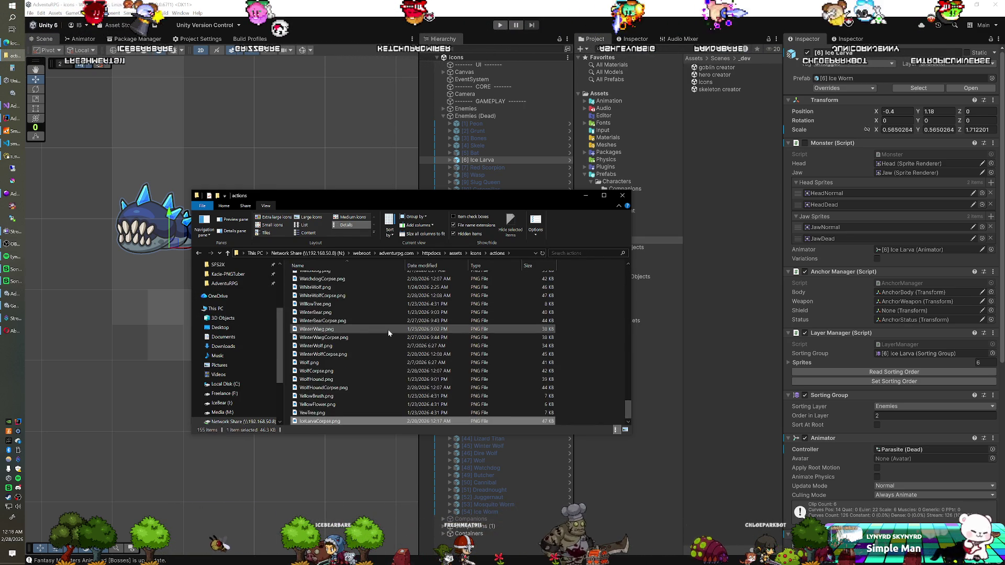
{"action": "scroll", "coordinate": [366, 324], "scroll_direction": "down", "scroll_amount": 15}
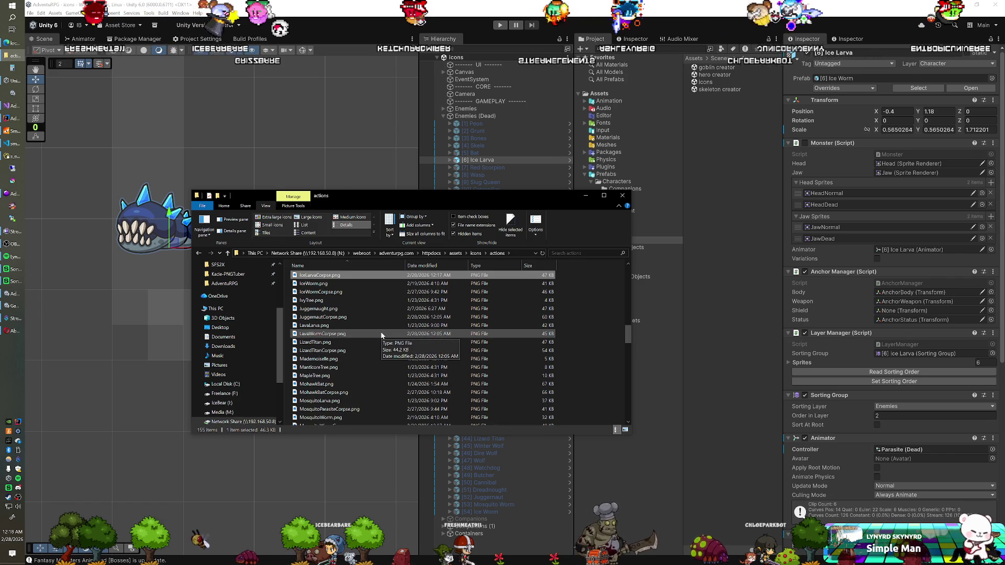
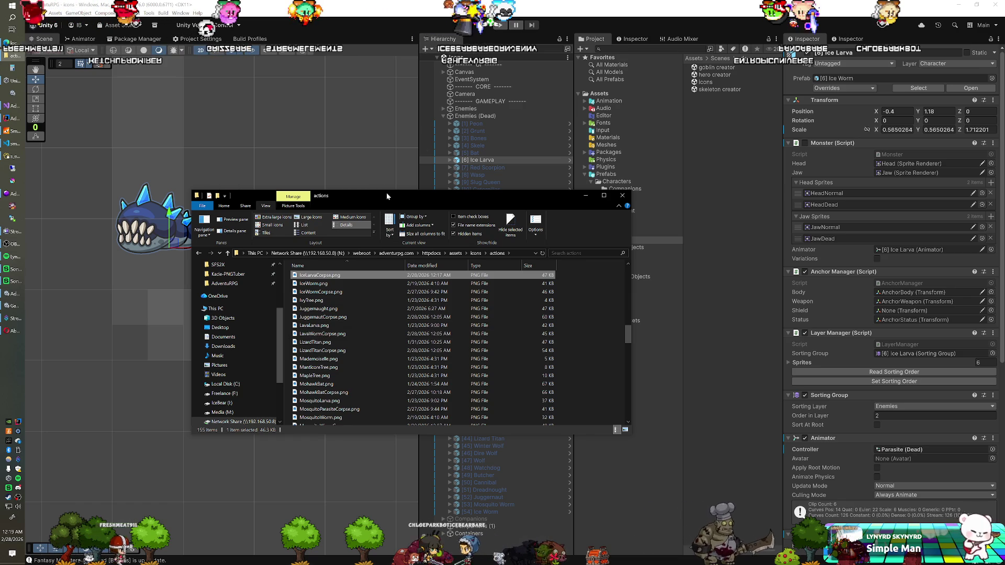
Bring the Unity editor to the front and collapse the Enemies (Dead) group in the Hierarchy.
{"action": "left_click", "coordinate": [414, 21]}
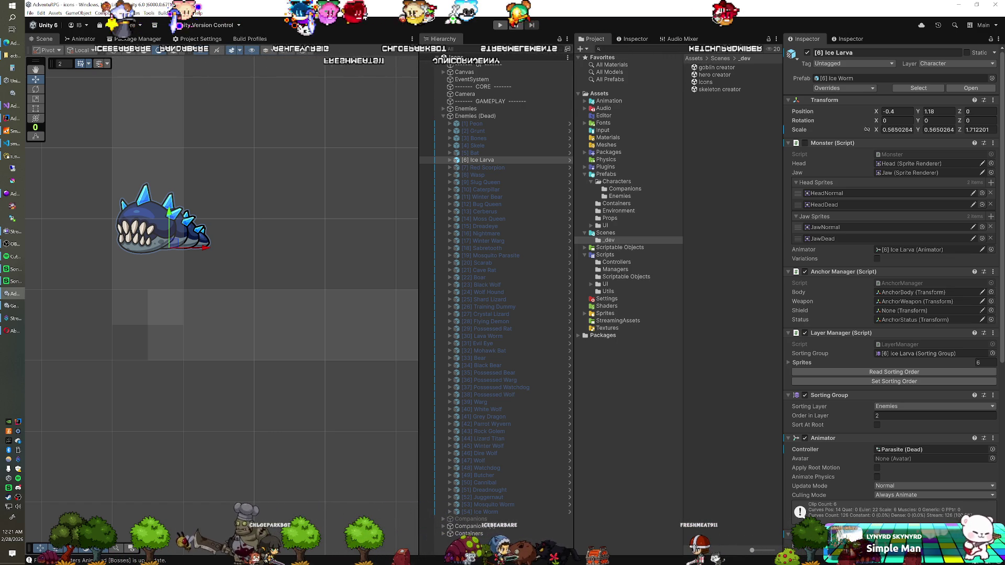
{"action": "left_click", "coordinate": [443, 116]}
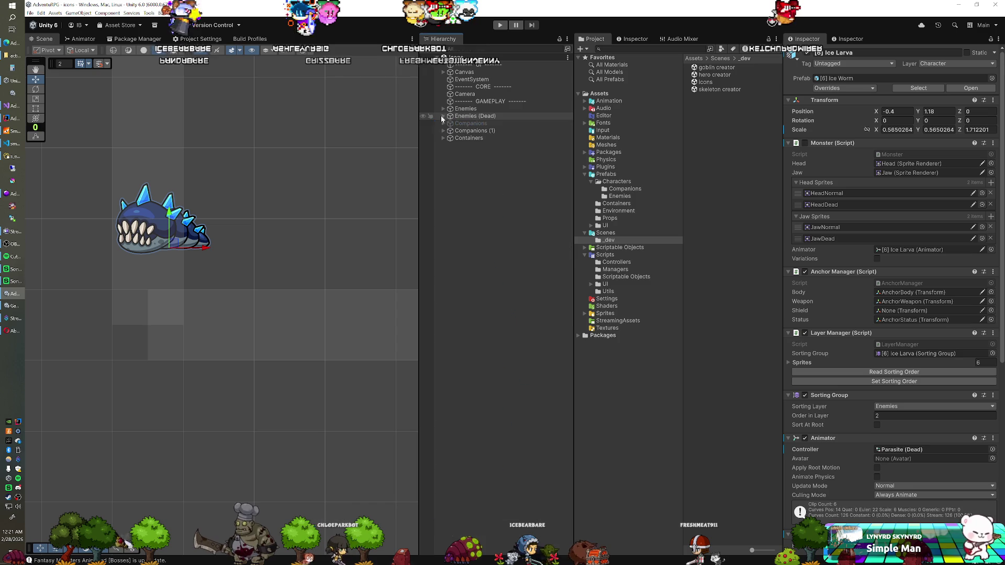
Deselect Ice Larva, open the 2.login scene from Assets/Scenes, and load 4.game additively.
{"action": "left_click", "coordinate": [454, 154]}
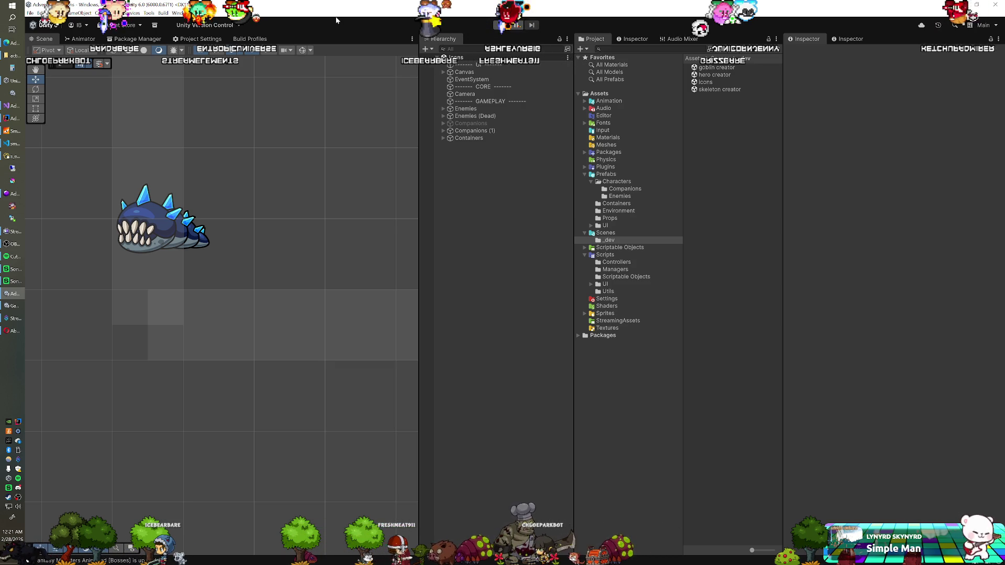
{"action": "left_click", "coordinate": [605, 232]}
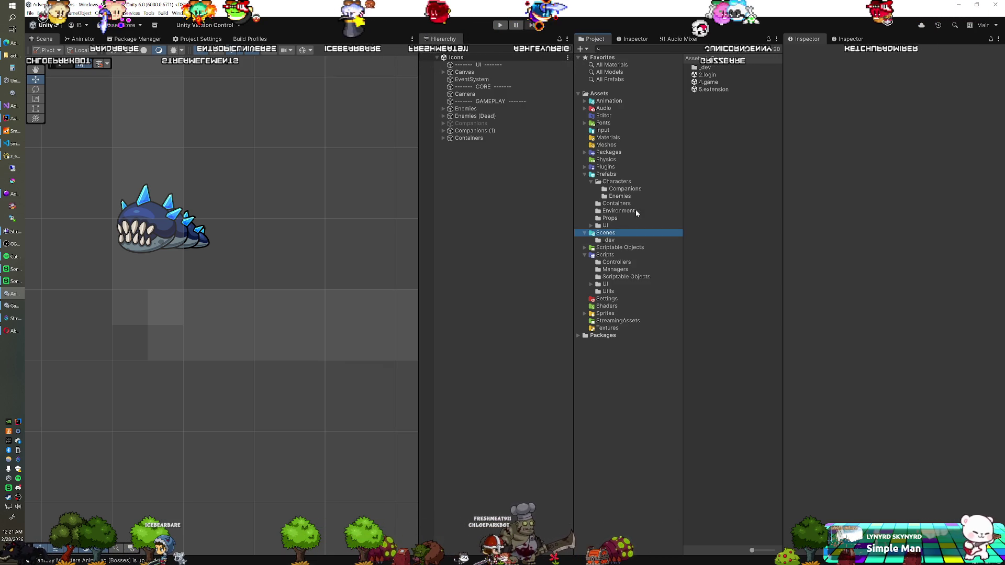
{"action": "double_click", "coordinate": [711, 76]}
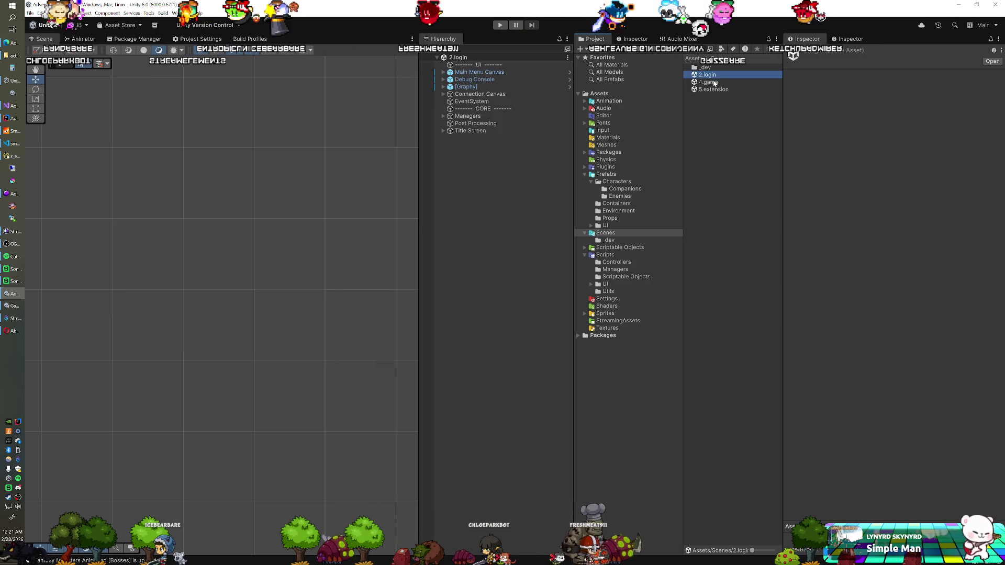
{"action": "mouse_move", "coordinate": [708, 82]}
{"action": "left_mouse_down"}
{"action": "mouse_move", "coordinate": [497, 157]}
{"action": "mouse_move", "coordinate": [460, 269]}
{"action": "mouse_move", "coordinate": [509, 227]}
{"action": "left_mouse_up"}
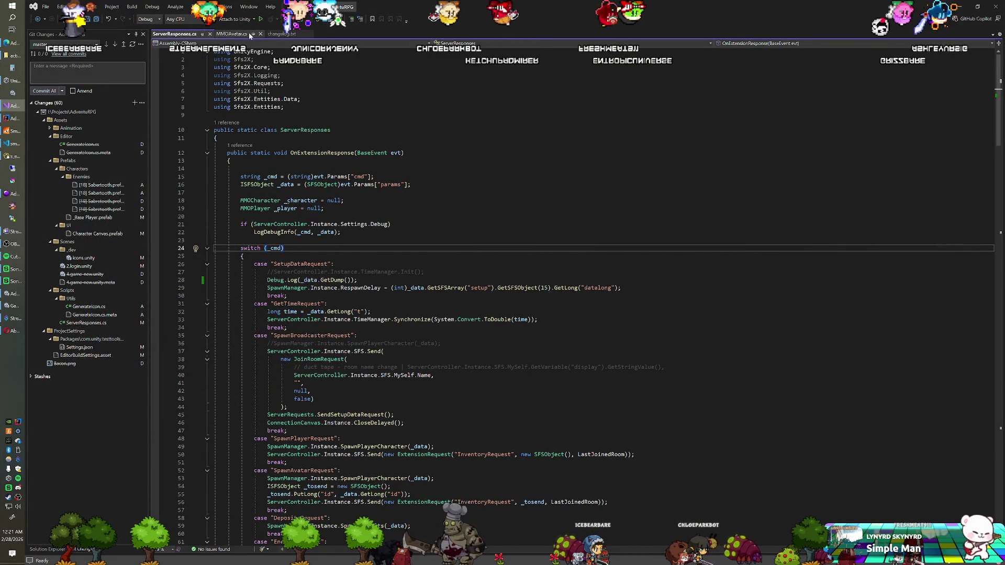
Pin changelog.txt, change the version to v0.9.3k, and save it.
{"action": "left_click", "coordinate": [283, 34]}
{"action": "left_click", "coordinate": [301, 34]}
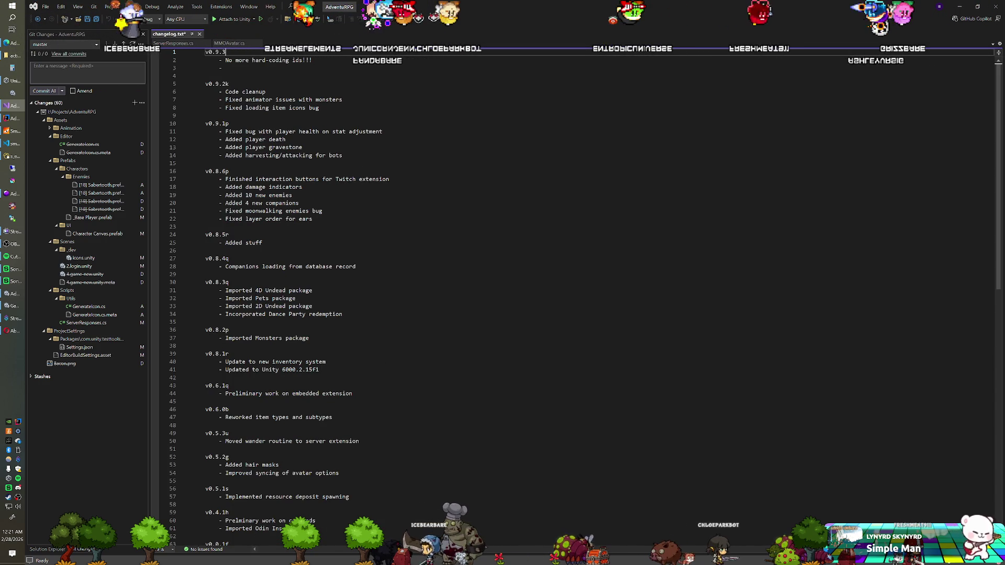
{"action": "type", "text": "k"}
{"action": "key", "text": "shift+Home"}
{"action": "key", "text": "ctrl+s"}
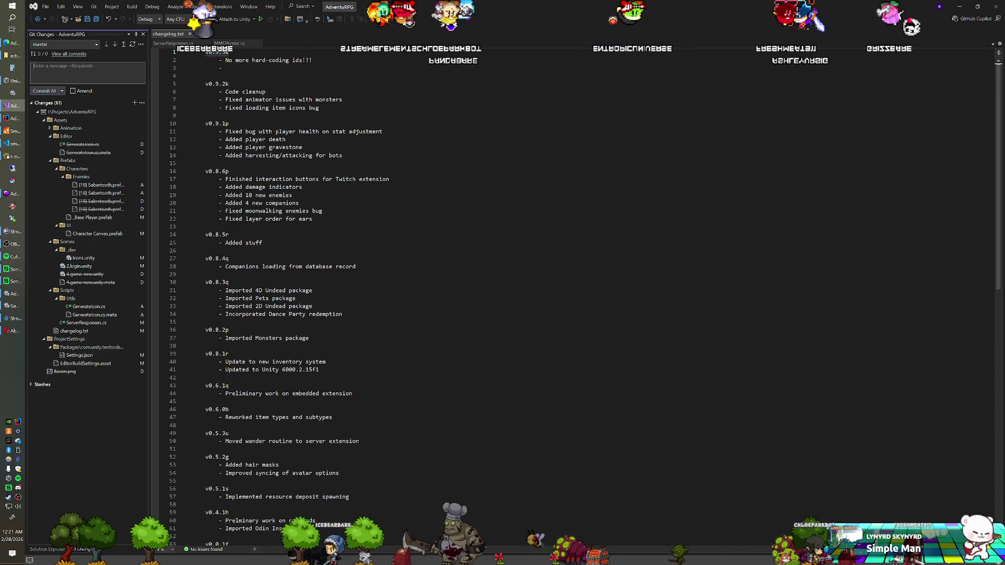
Commit all pending changes and push them to origin/master.
{"action": "left_click", "coordinate": [44, 91]}
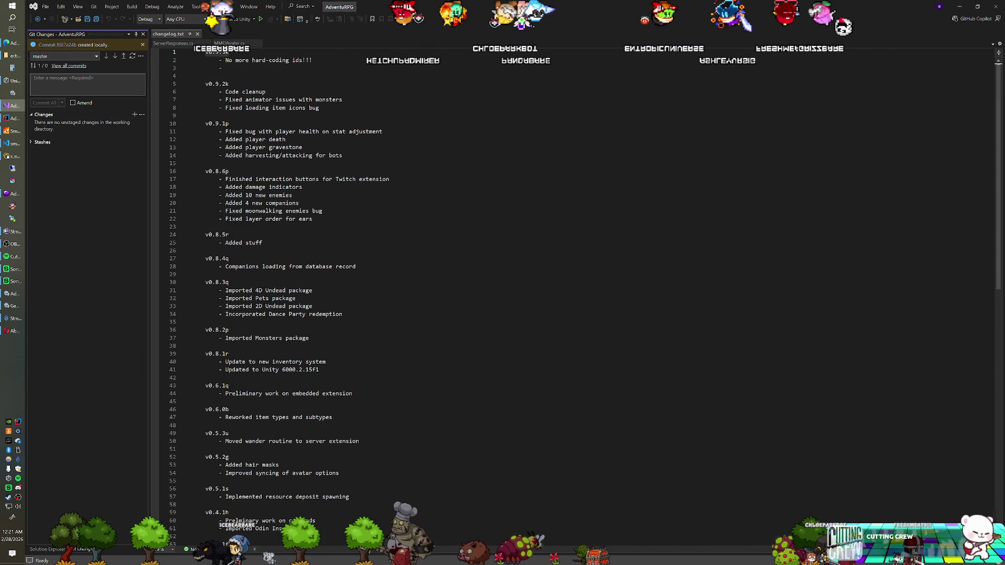
{"action": "left_click", "coordinate": [121, 57]}
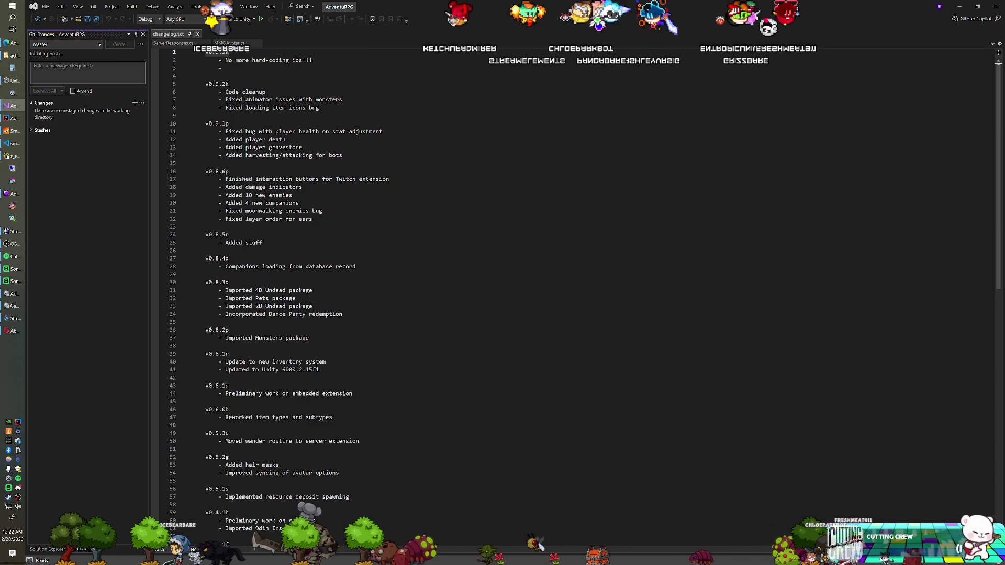
{"action": "key", "text": "alt+Tab"}
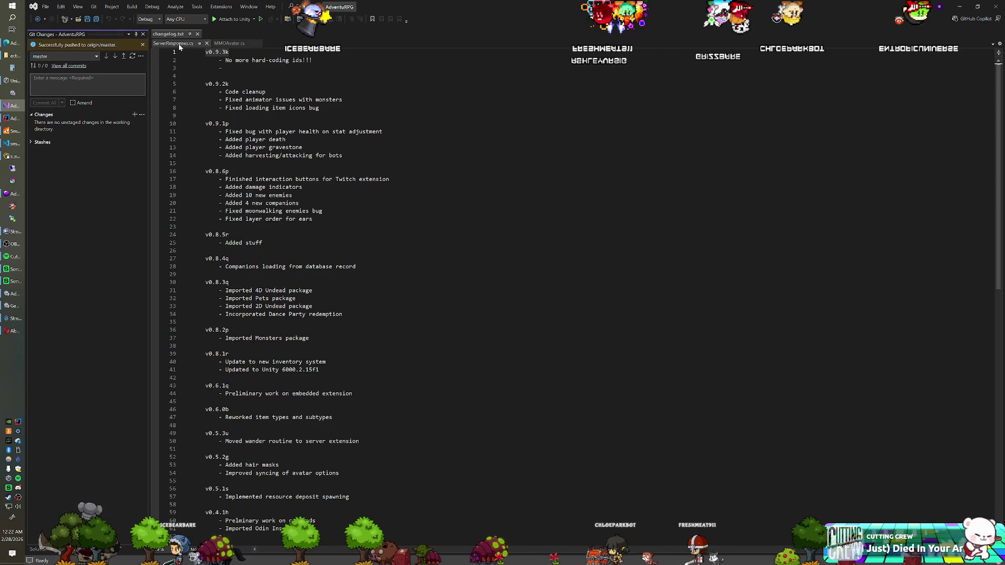
{"action": "left_click", "coordinate": [178, 43]}
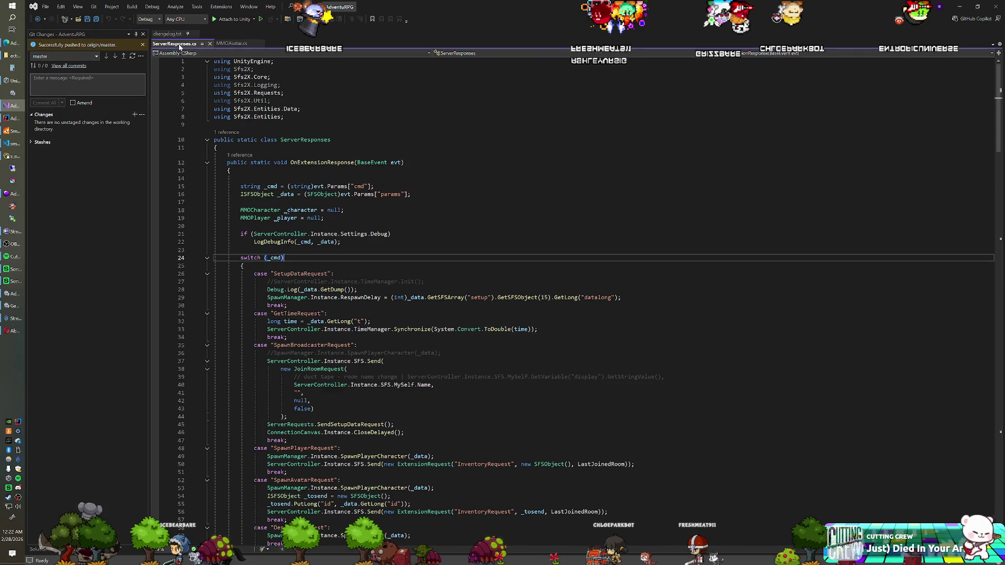
{"action": "key", "text": "alt+Tab"}
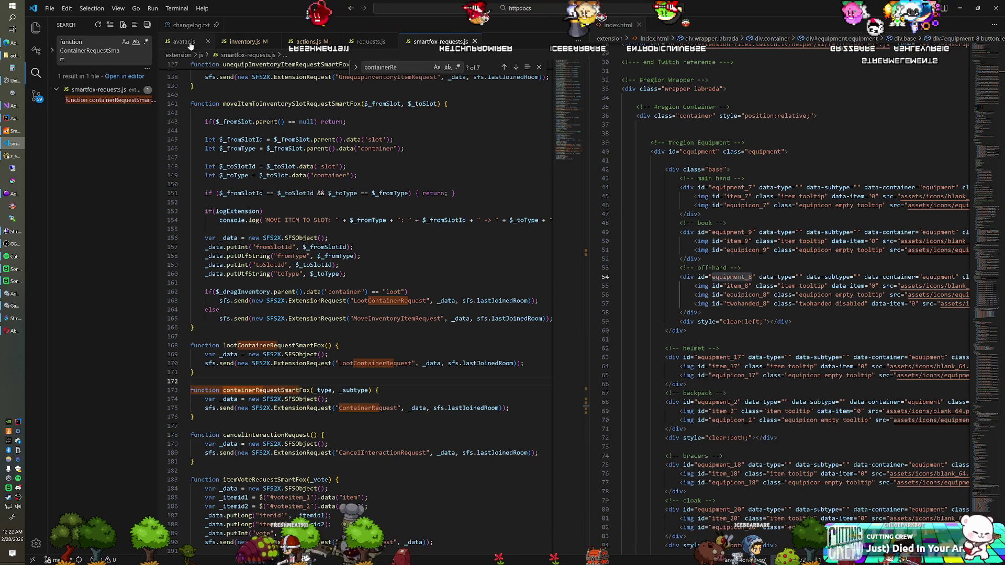
Insert console.log("wtf"); above the containerRequest call on line 103 of actions.js.
{"action": "left_click", "coordinate": [297, 43]}
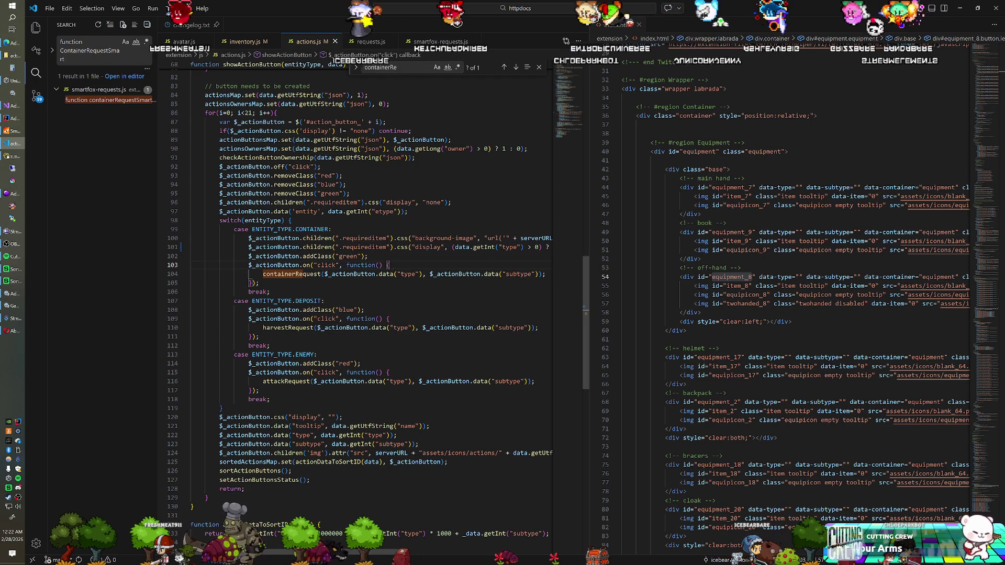
{"action": "key", "text": "Return"}
{"action": "type", "text": "console.lo"}
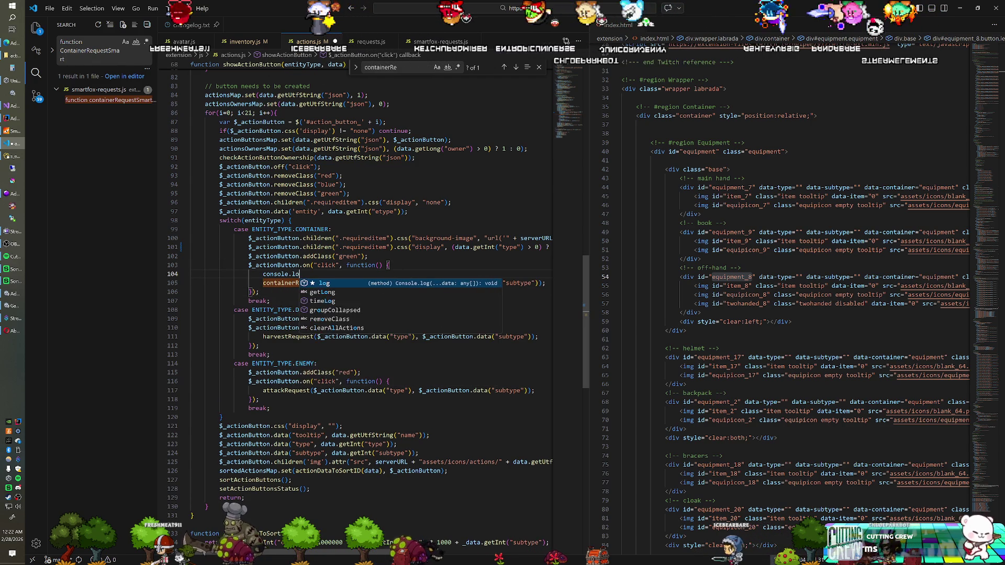
{"action": "type", "text": "g(\"wt"}
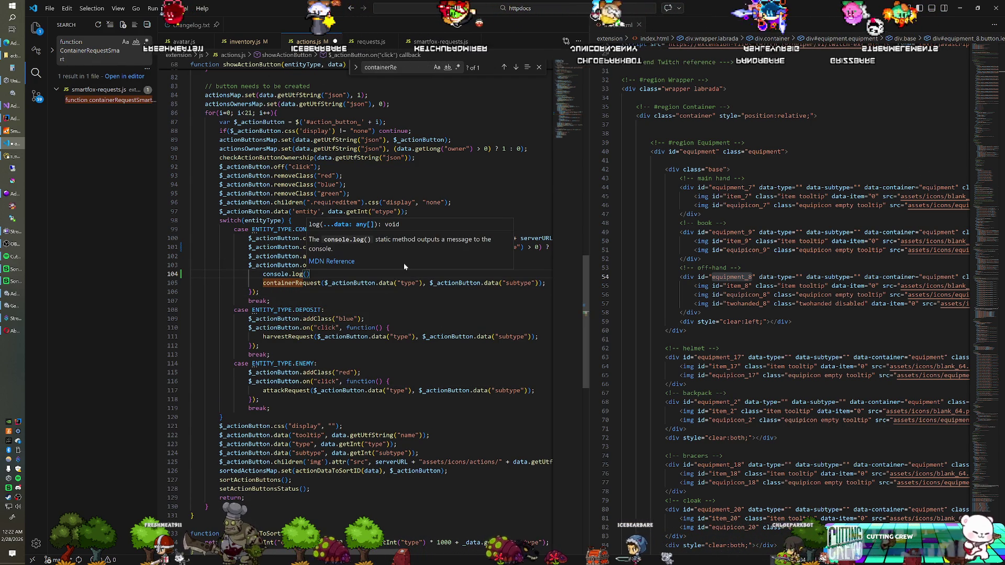
{"action": "type", "text": "f\");"}
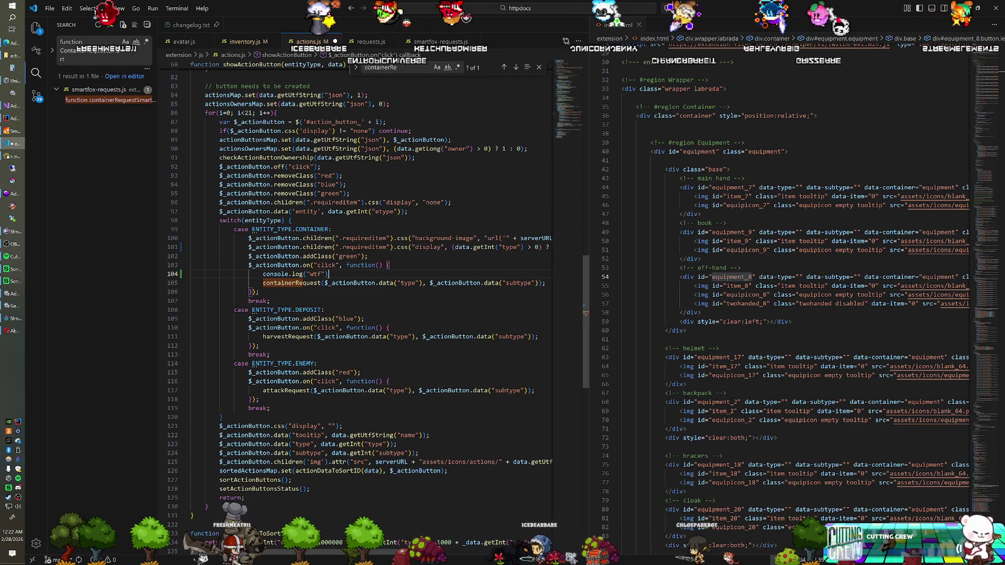
{"action": "key", "text": "alt+Tab"}
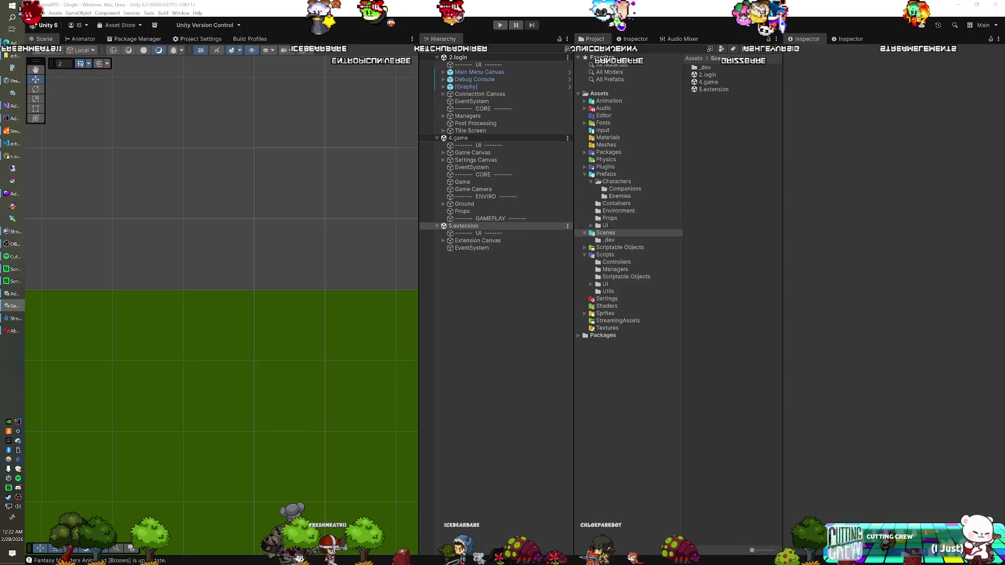
Run the game in Play mode and click the Chest K action to open the Shard Lizard Corpse loot.
{"action": "key", "text": "ctrl+p"}
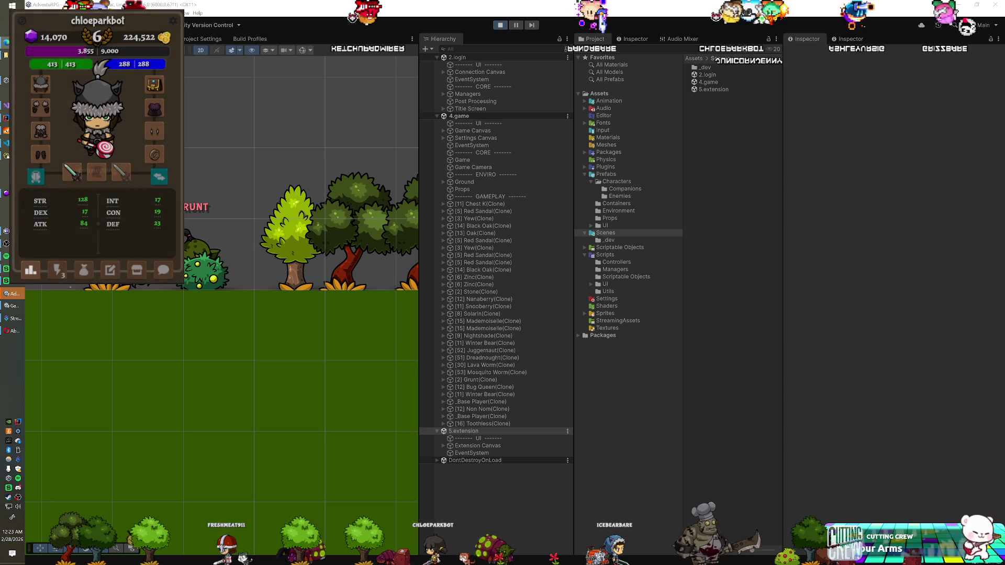
{"action": "left_click", "coordinate": [58, 274]}
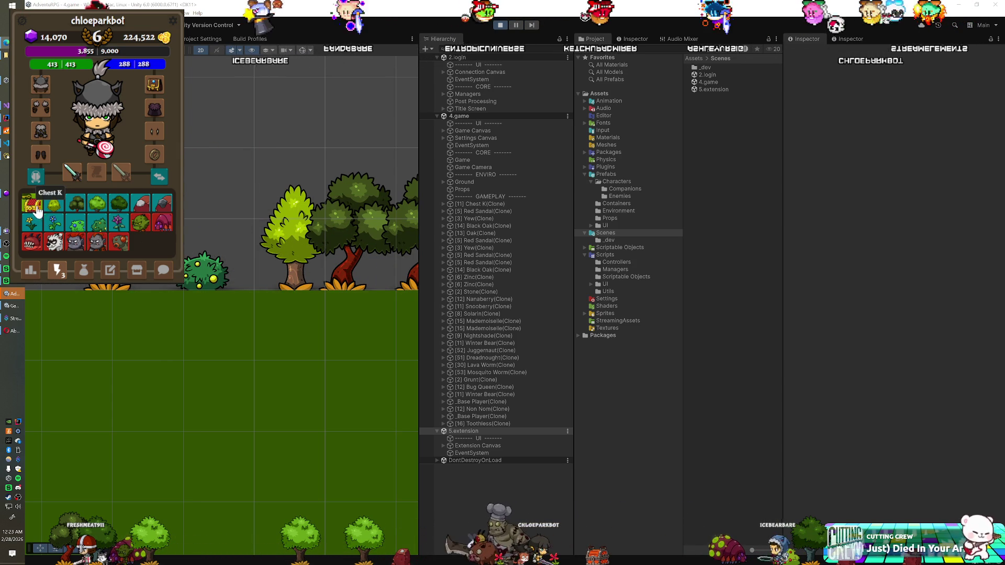
{"action": "left_click", "coordinate": [35, 209]}
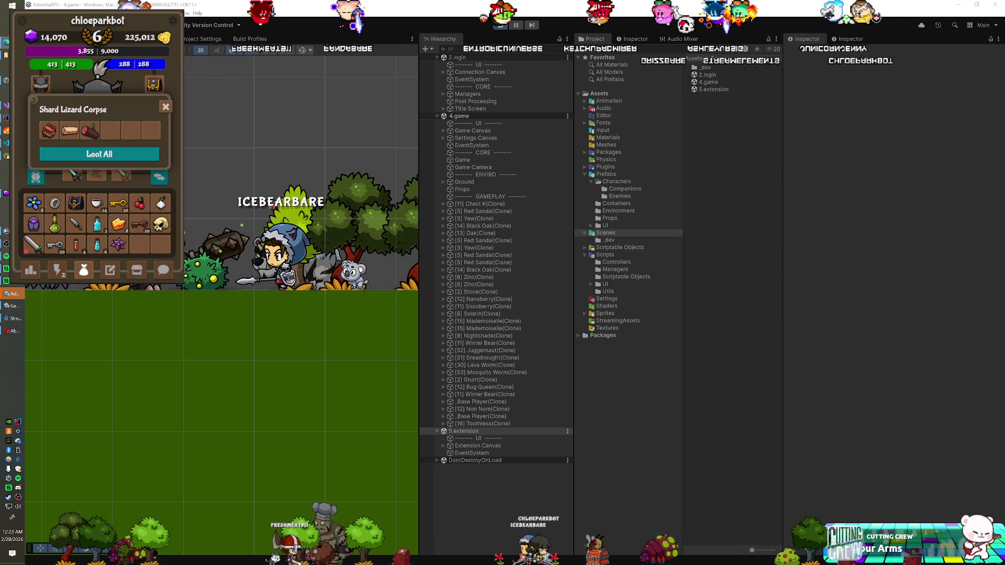
{"action": "key", "text": "alt+Tab"}
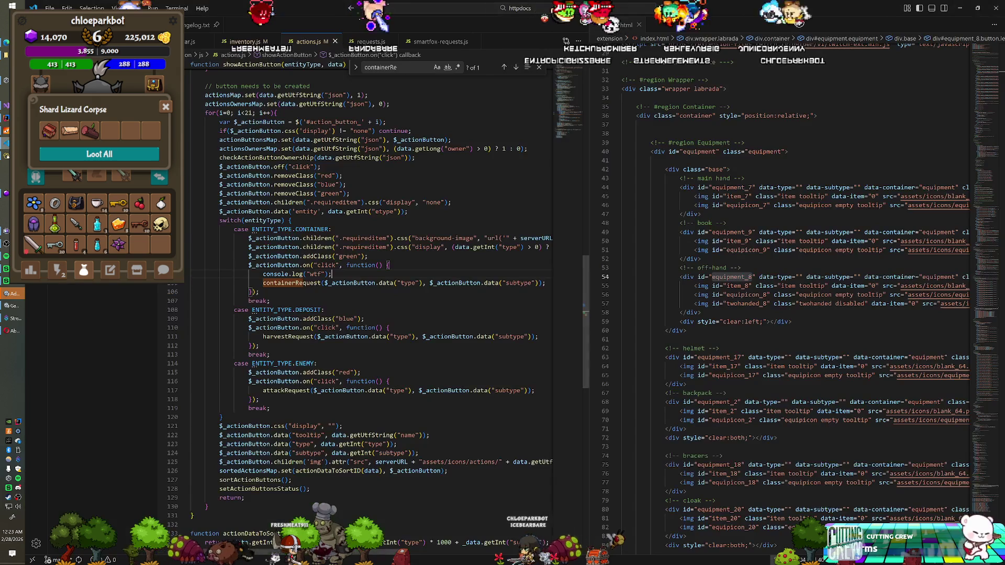
Delete the "wtf" log line and lowercase the call to containerRequestSmartFox on line 30 of requests.js.
{"action": "key", "text": "BackSpace"}
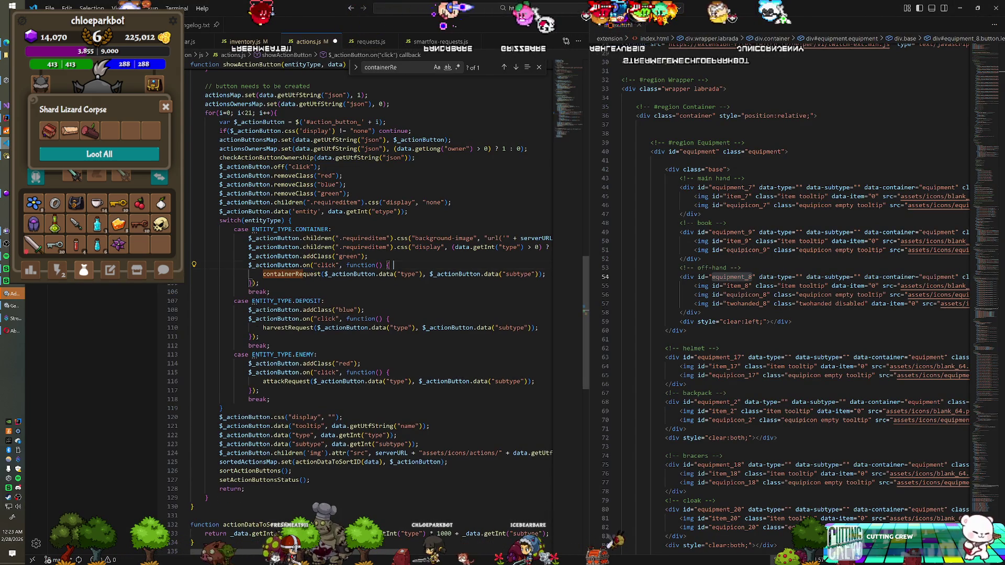
{"action": "left_click", "coordinate": [357, 42]}
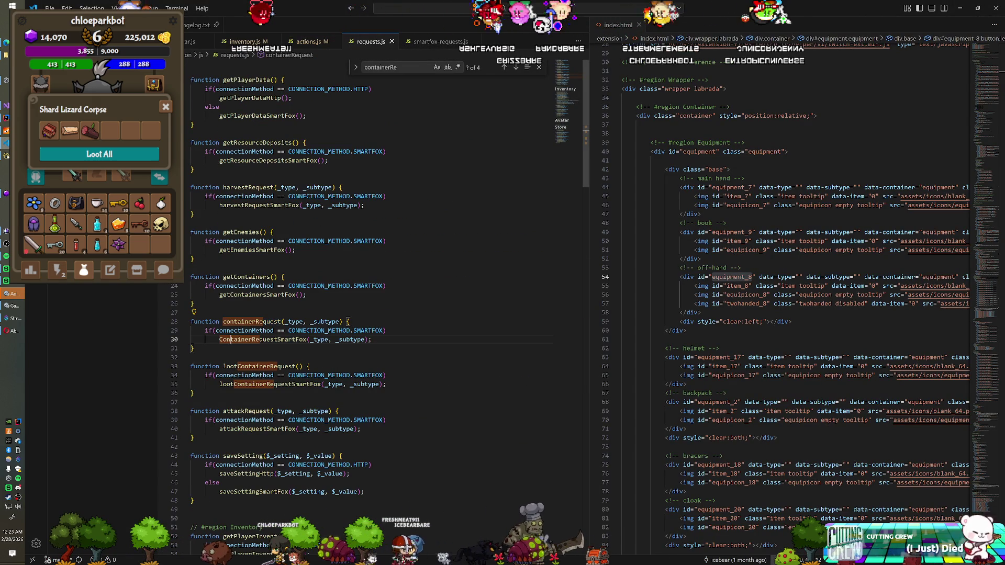
{"action": "key", "text": "Delete"}
{"action": "type", "text": "c"}
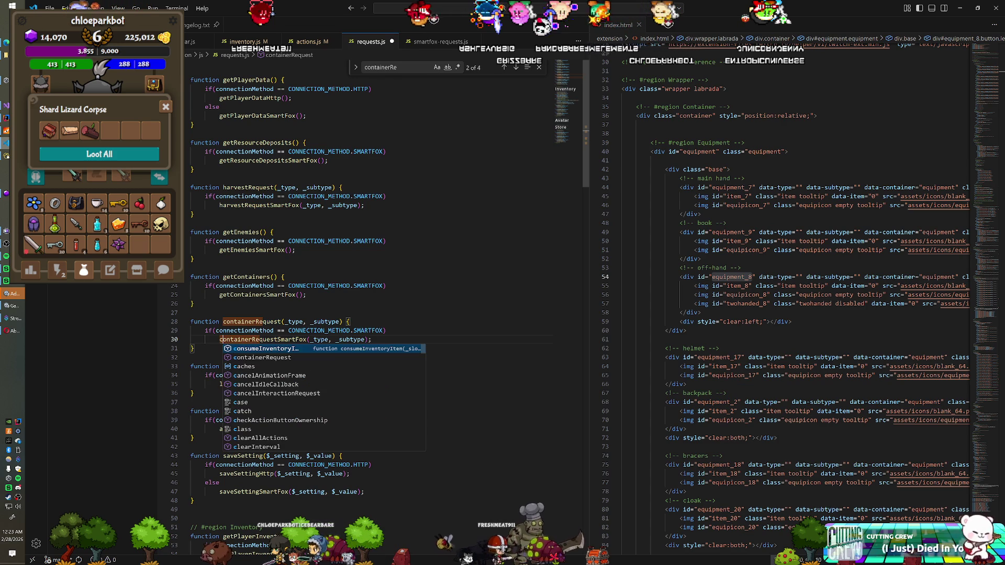
{"action": "left_click", "coordinate": [352, 321]}
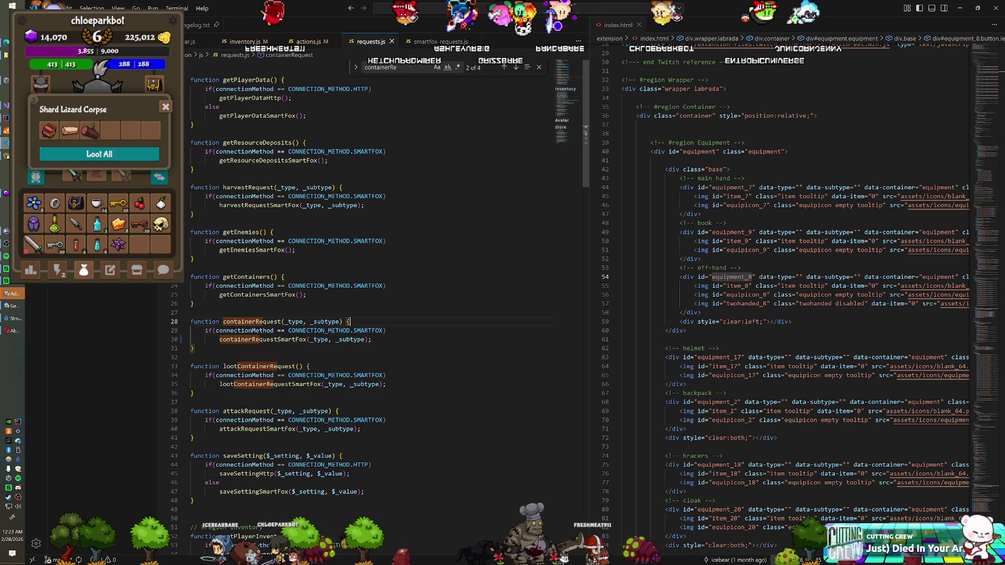
{"action": "key", "text": "alt+Tab"}
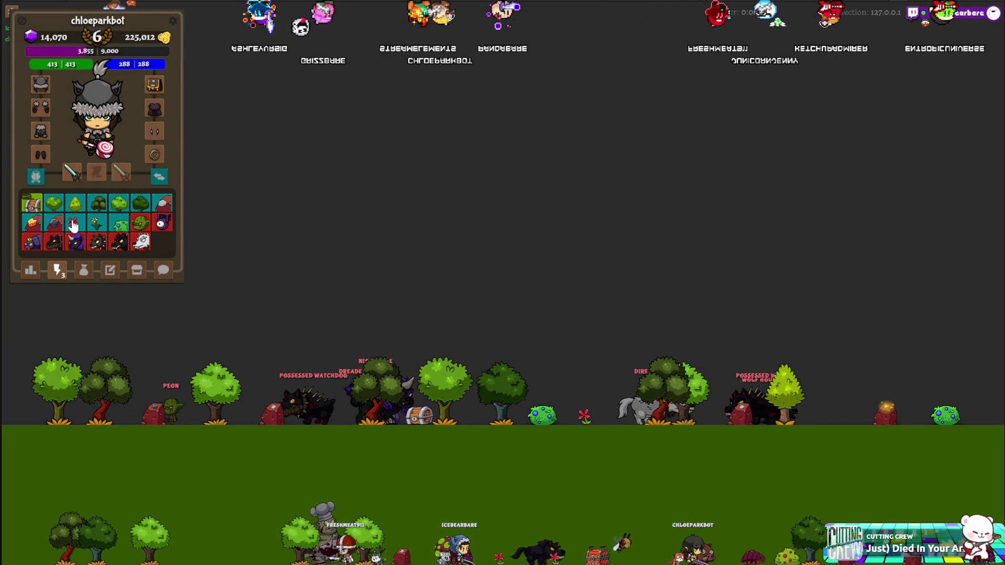
Trigger the chest action again and close the game after the server disconnects.
{"action": "left_click", "coordinate": [37, 204]}
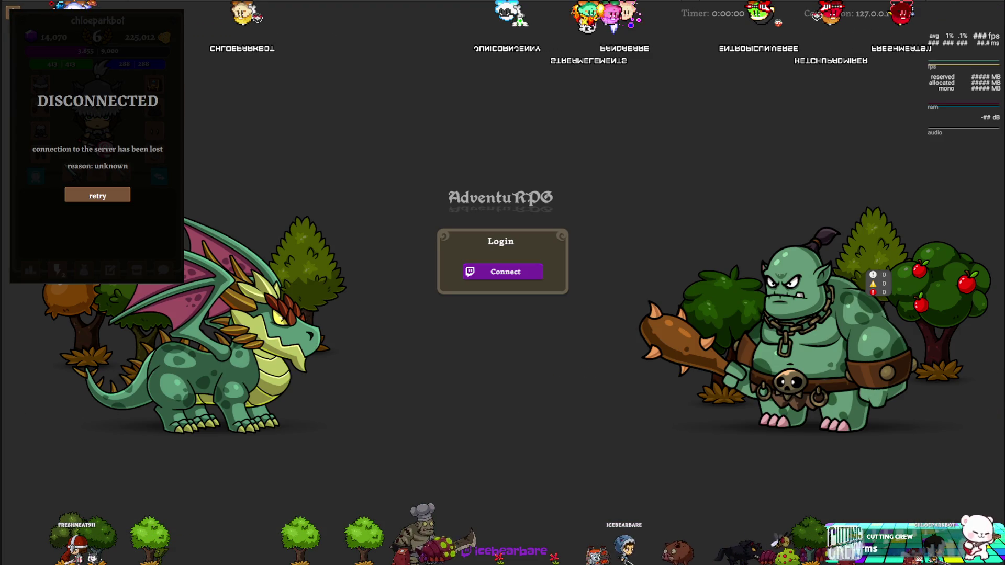
{"action": "key", "text": "alt+Tab"}
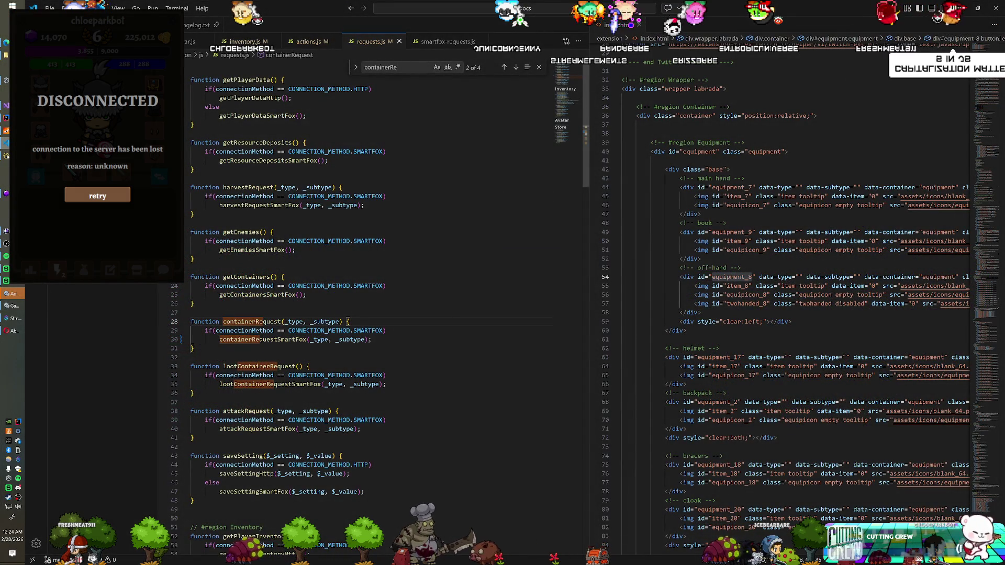
Add console.log("WHY!!!!!") atop containerRequestSmartFox in smartfox-requests.js and start Play mode in Unity.
{"action": "left_click", "coordinate": [437, 41]}
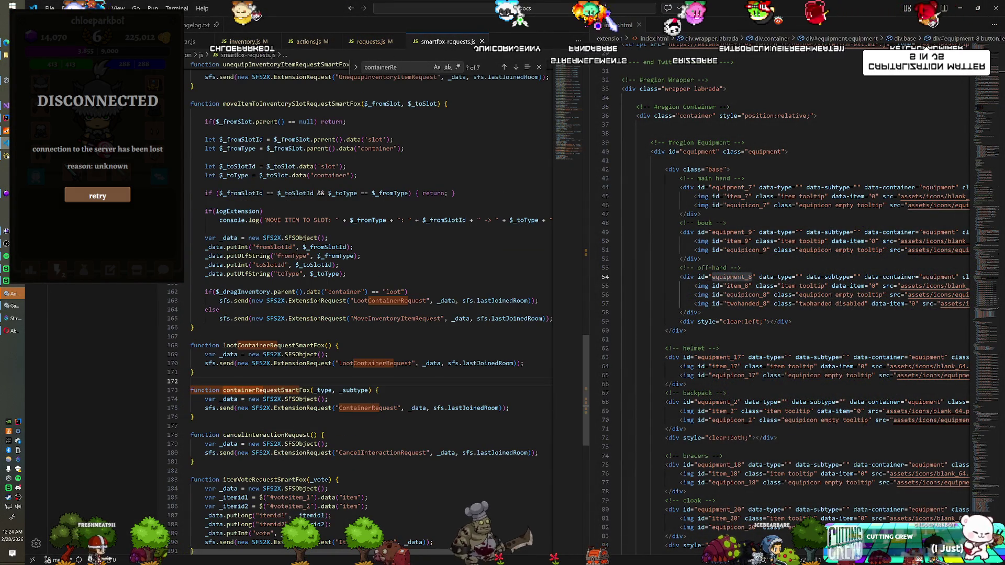
{"action": "left_click", "coordinate": [380, 390]}
{"action": "key", "text": "Return"}
{"action": "type", "text": "console.log"}
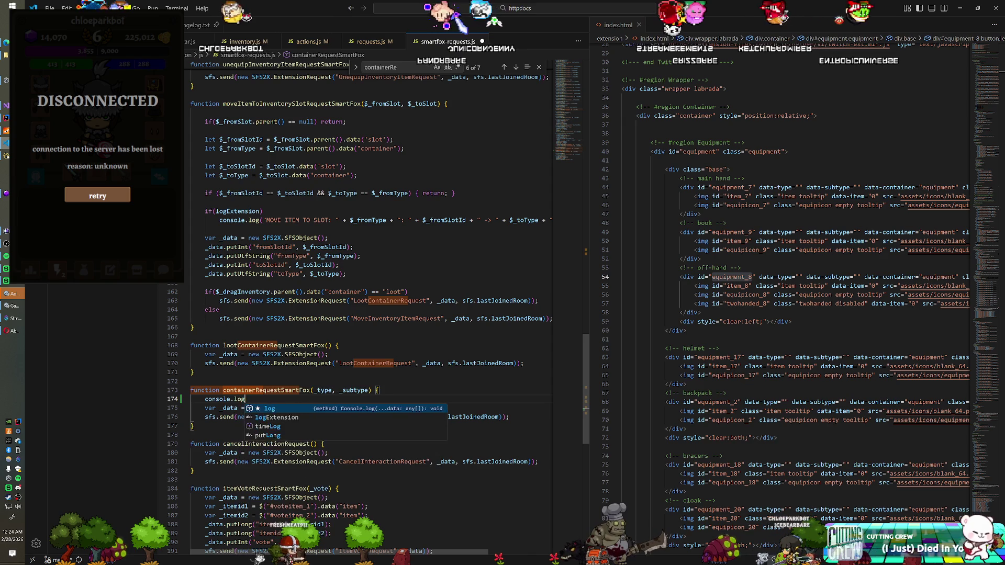
{"action": "type", "text": "(\"WHY!!!!!\");"}
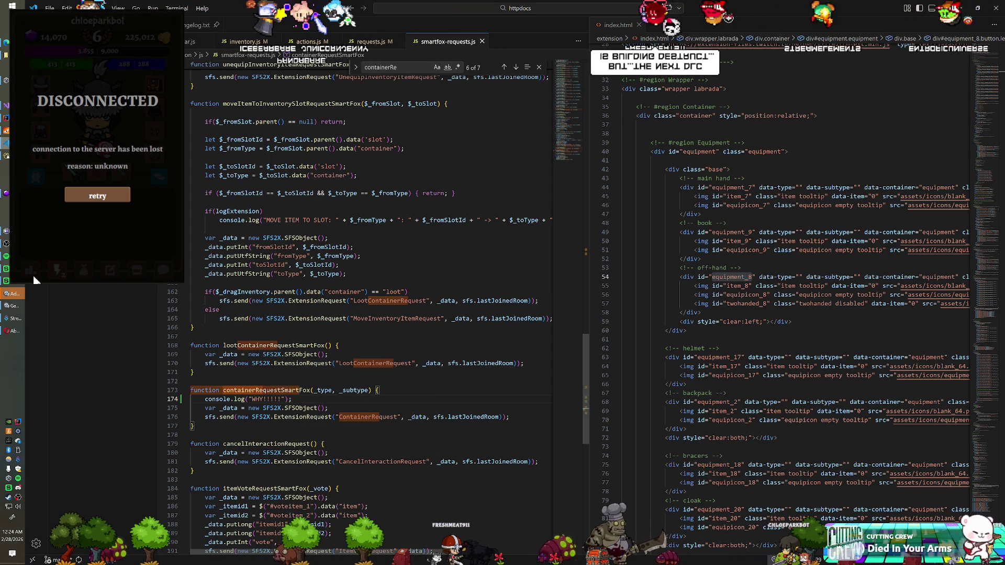
{"action": "key", "text": "alt+Tab"}
{"action": "key", "text": "ctrl+p"}
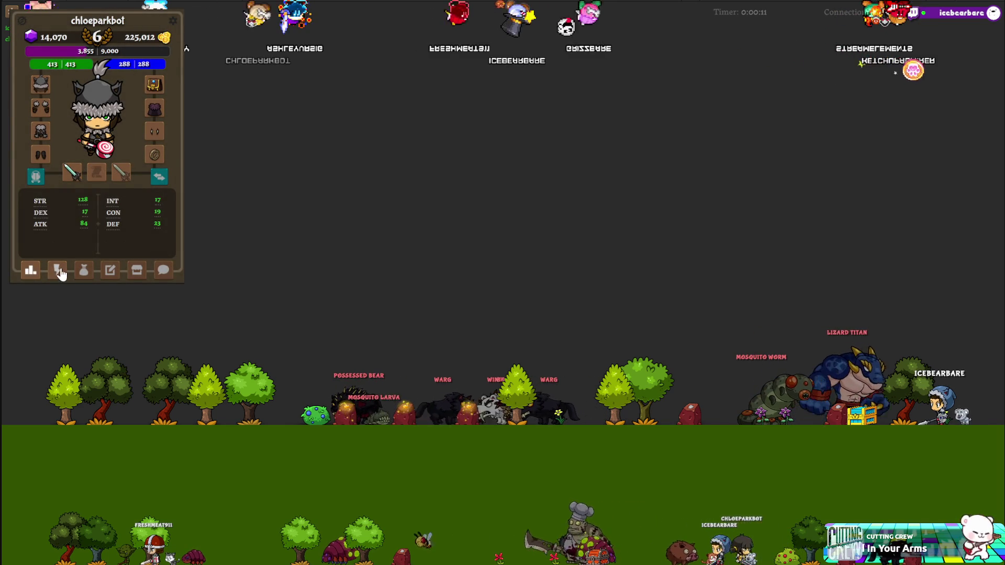
Show the lightning tab's grid of collected containers and creatures, then delete the debug log line.
{"action": "left_click", "coordinate": [57, 270]}
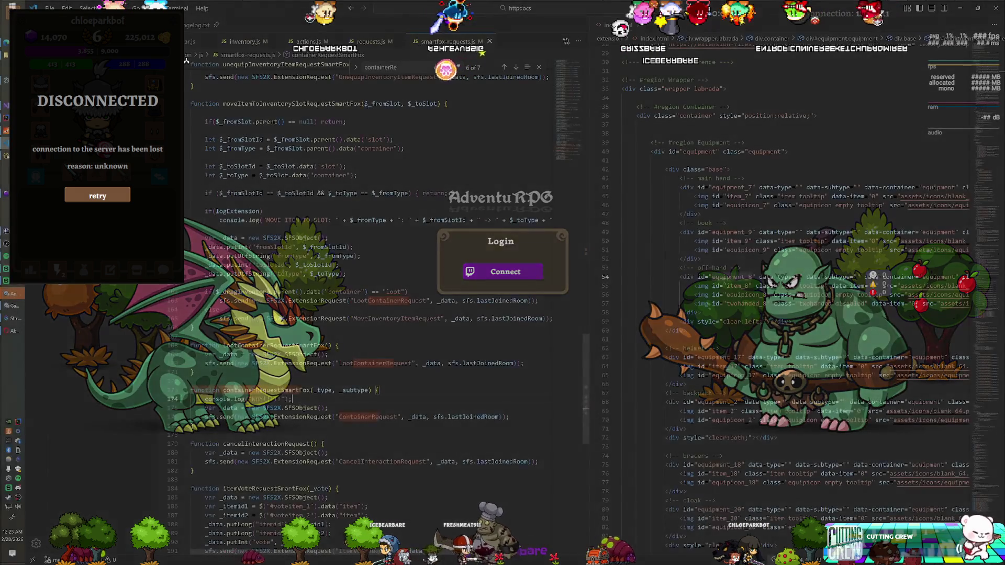
{"action": "key", "text": "BackSpace"}
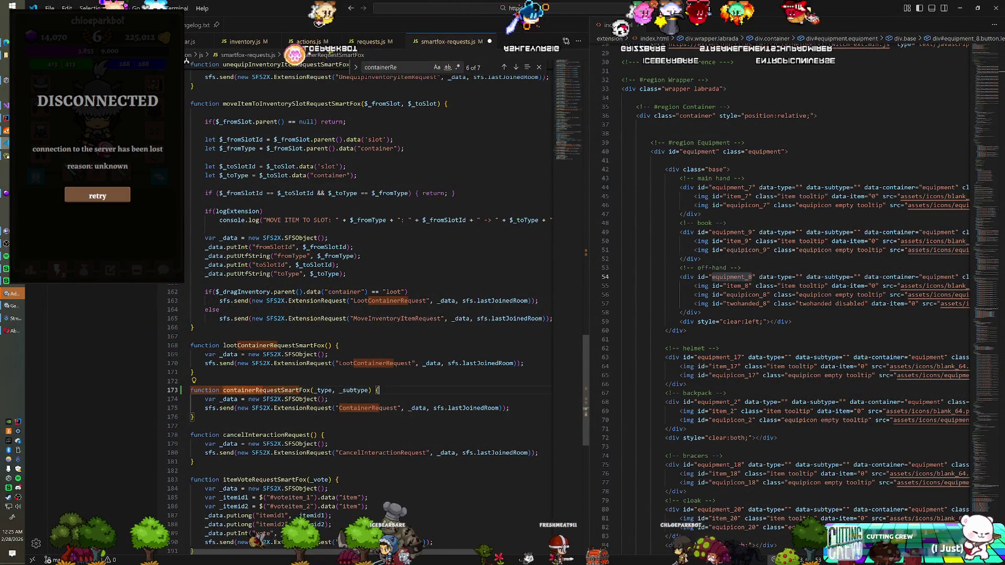
Change the line-30 call in requests.js to ContainerRequestSmartFox and save the file.
{"action": "scroll", "coordinate": [367, 314], "scroll_direction": "up", "scroll_amount": 2}
{"action": "scroll", "coordinate": [366, 288], "scroll_direction": "up", "scroll_amount": 18}
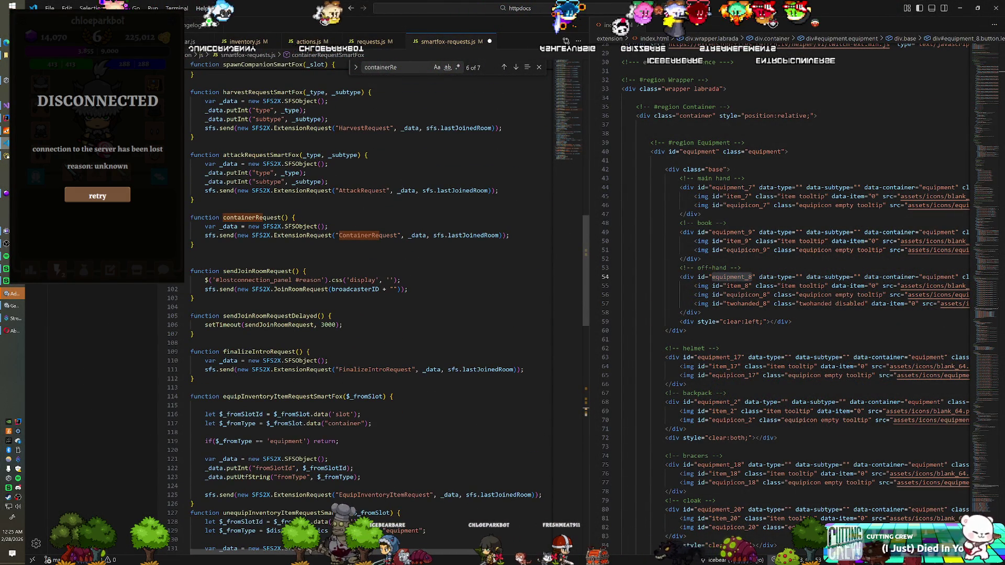
{"action": "scroll", "coordinate": [366, 288], "scroll_direction": "up", "scroll_amount": 4}
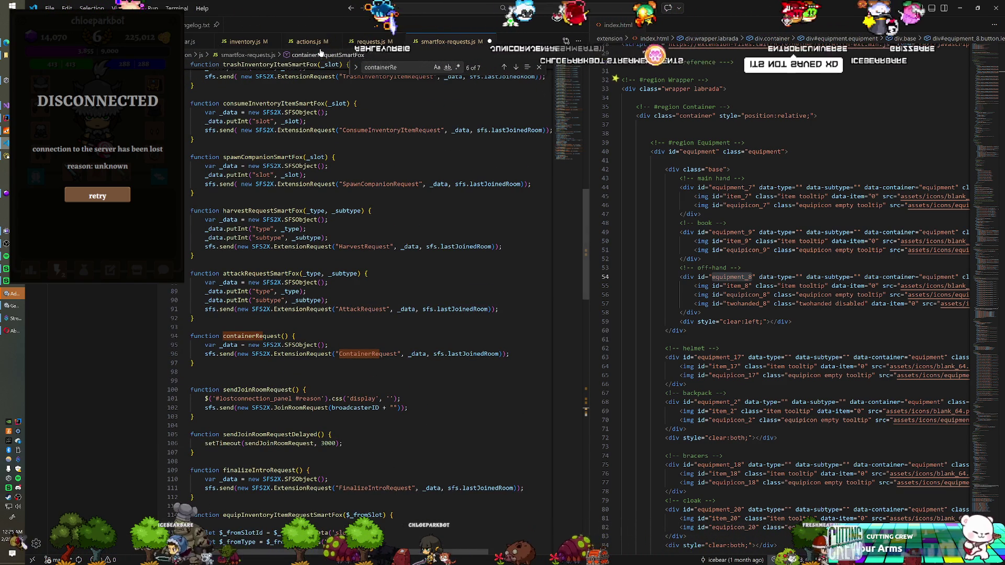
{"action": "left_click", "coordinate": [371, 41]}
{"action": "left_click", "coordinate": [220, 339]}
{"action": "key", "text": "Delete"}
{"action": "key", "text": "Delete"}
{"action": "type", "text": "C"}
{"action": "key", "text": "ctrl+s"}
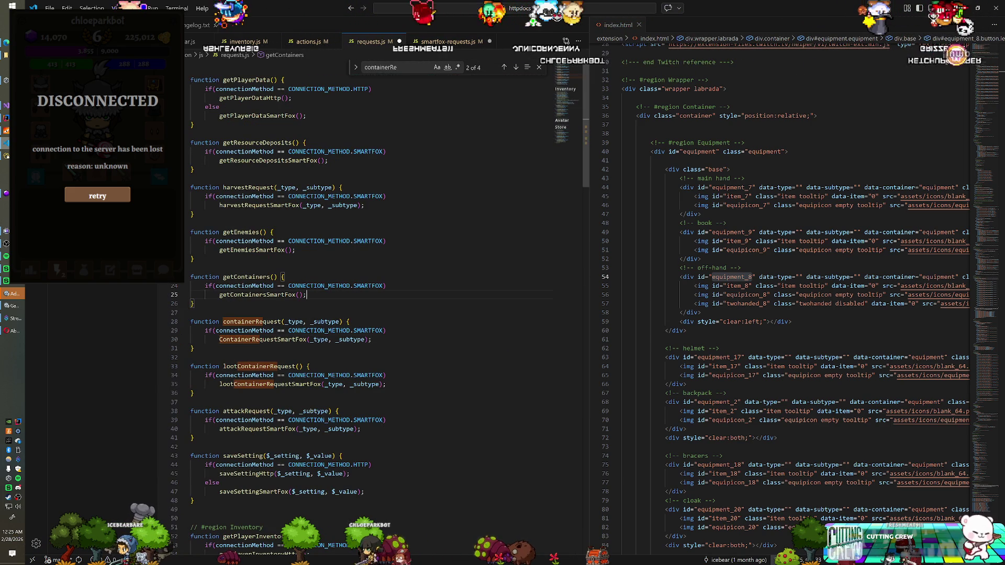
Compare getContainers in requests.js with lootContainerRequestSmartFox and containerRequestSmartFox in smartfox-requests.js.
{"action": "left_click", "coordinate": [307, 295]}
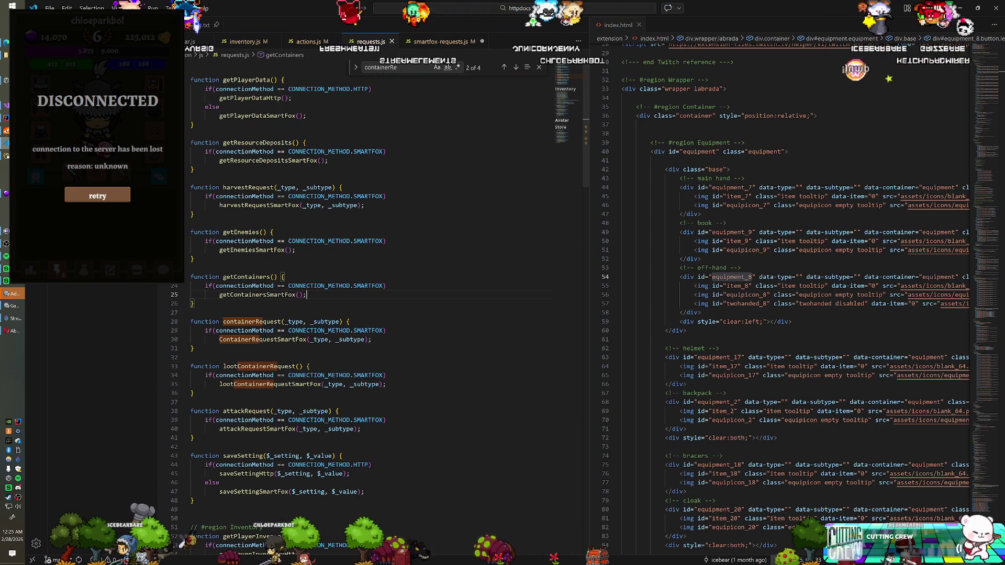
{"action": "key", "text": "ctrl+Tab"}
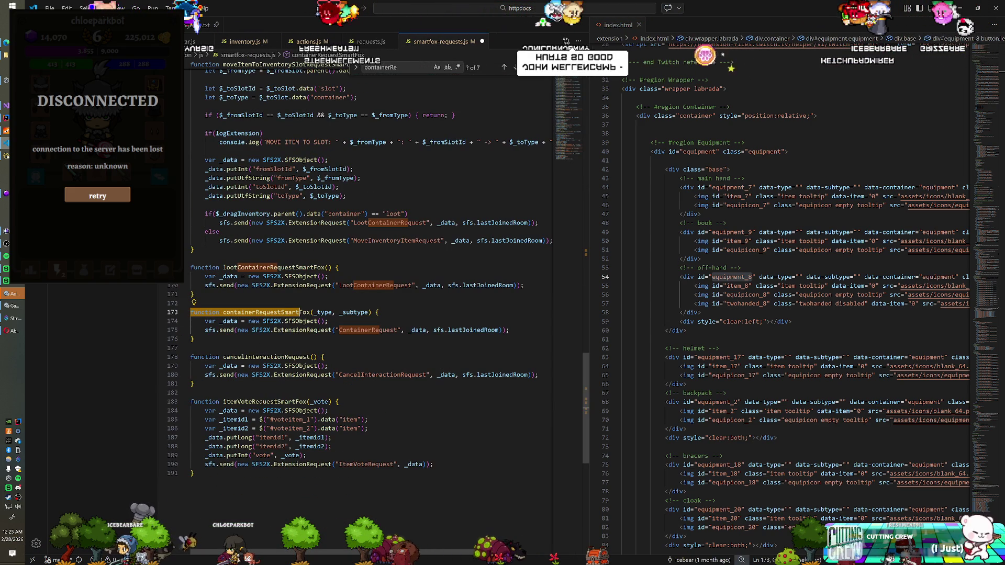
{"action": "left_click", "coordinate": [191, 303]}
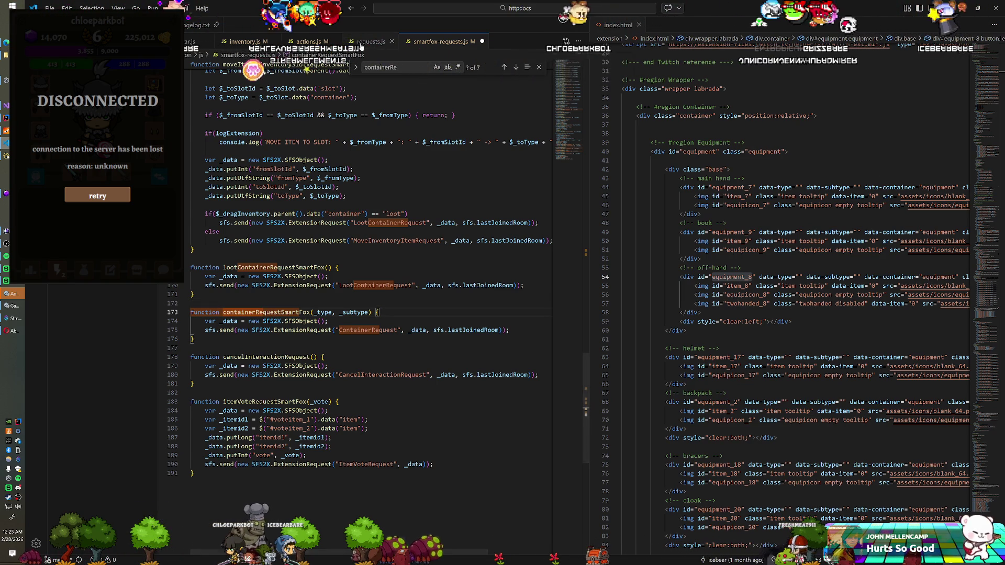
{"action": "key", "text": "ctrl+Tab"}
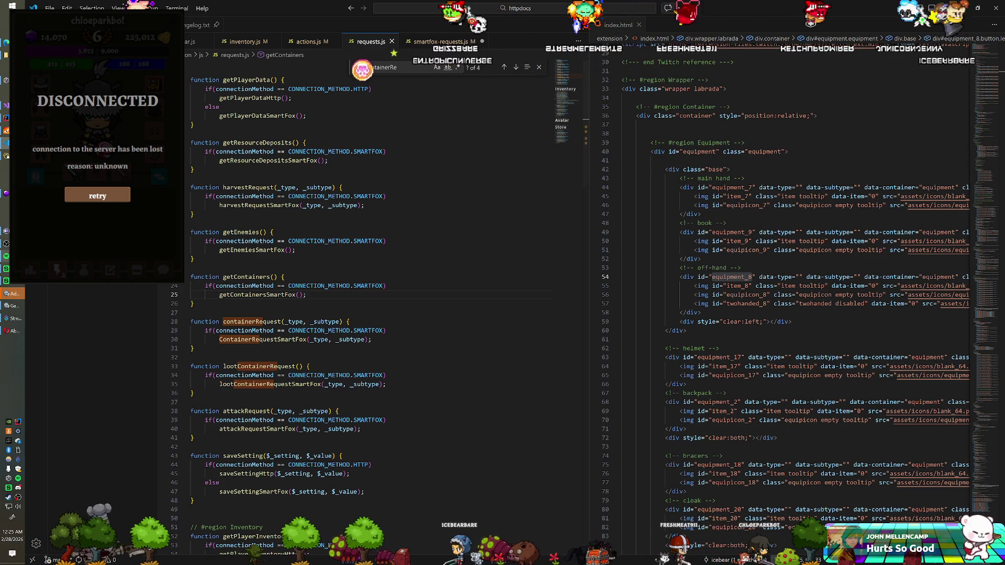
{"action": "key", "text": "F12"}
{"action": "left_click", "coordinate": [192, 294]}
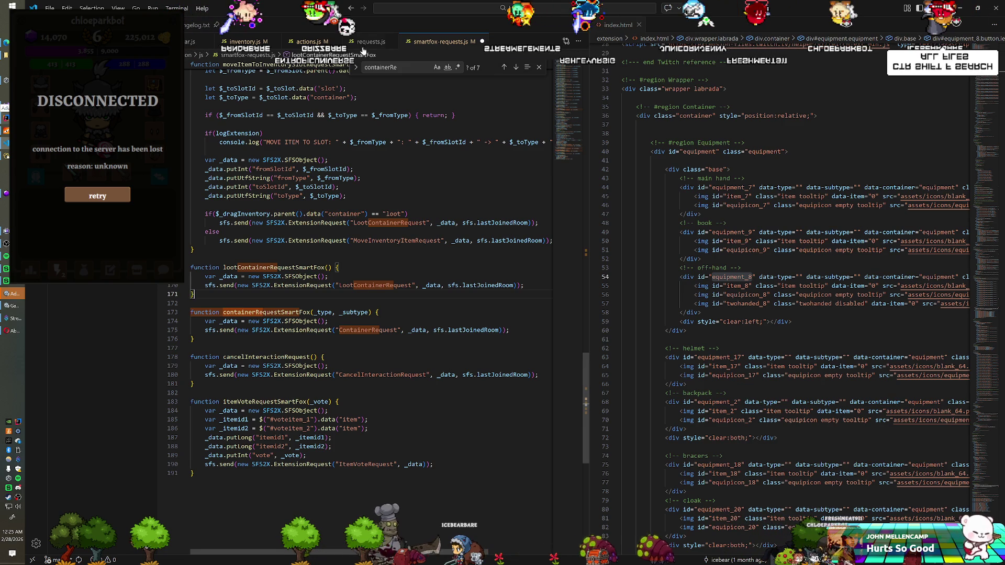
{"action": "left_click", "coordinate": [364, 41]}
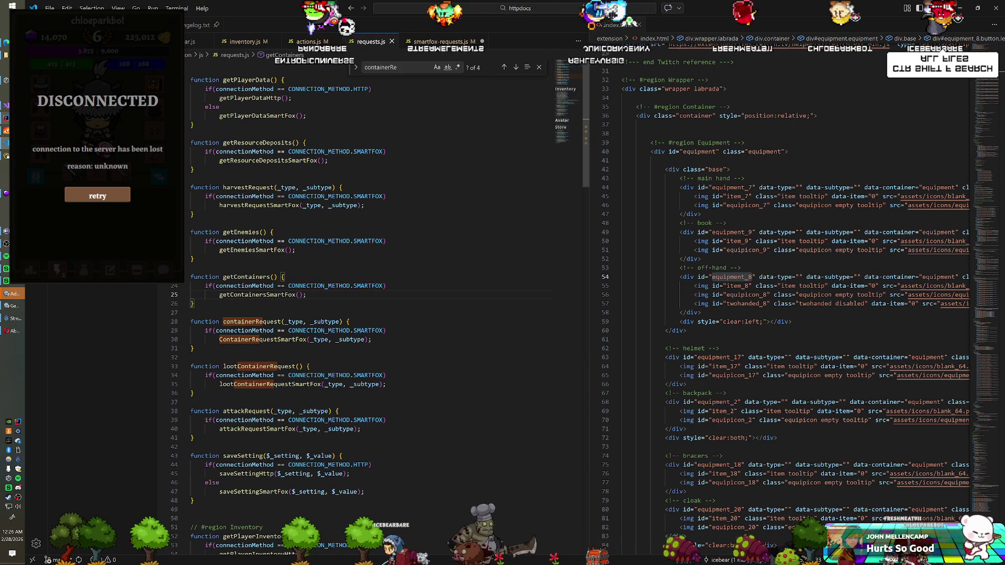
{"action": "key", "text": "ctrl+Tab"}
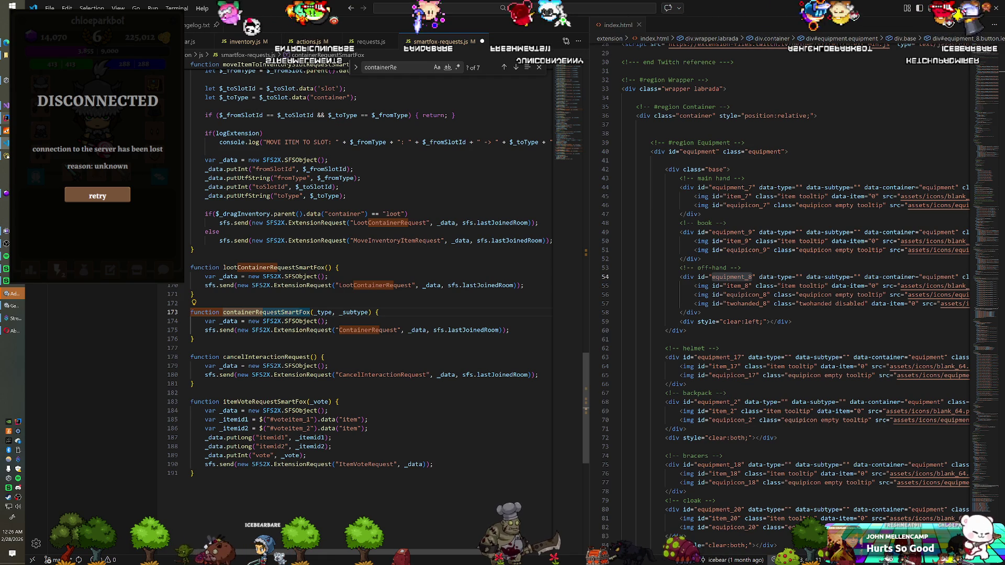
{"action": "key", "text": "ctrl+Tab"}
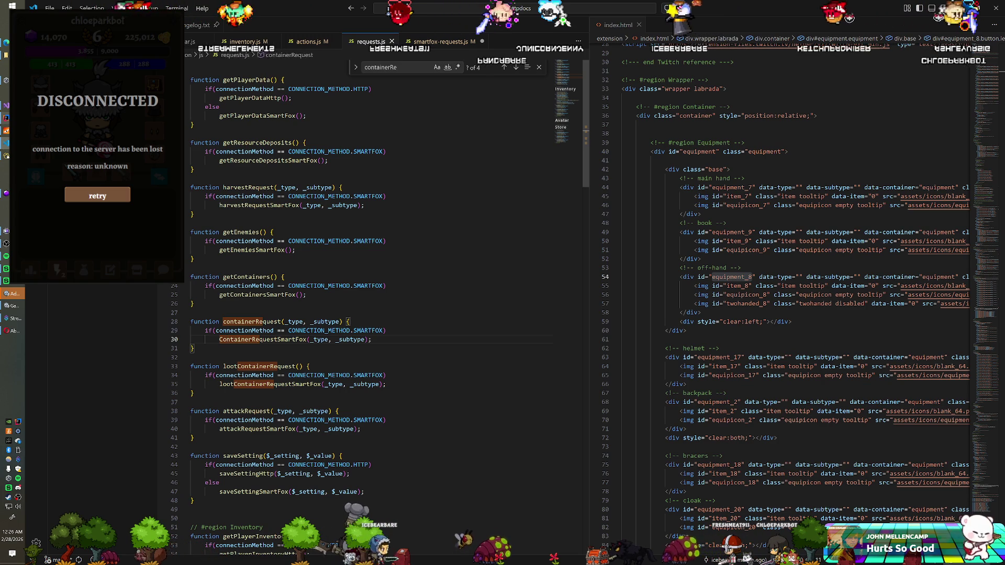
Add a console.log("WHY!!!") line at the start of containerRequestSmartFox.
{"action": "left_click", "coordinate": [441, 44]}
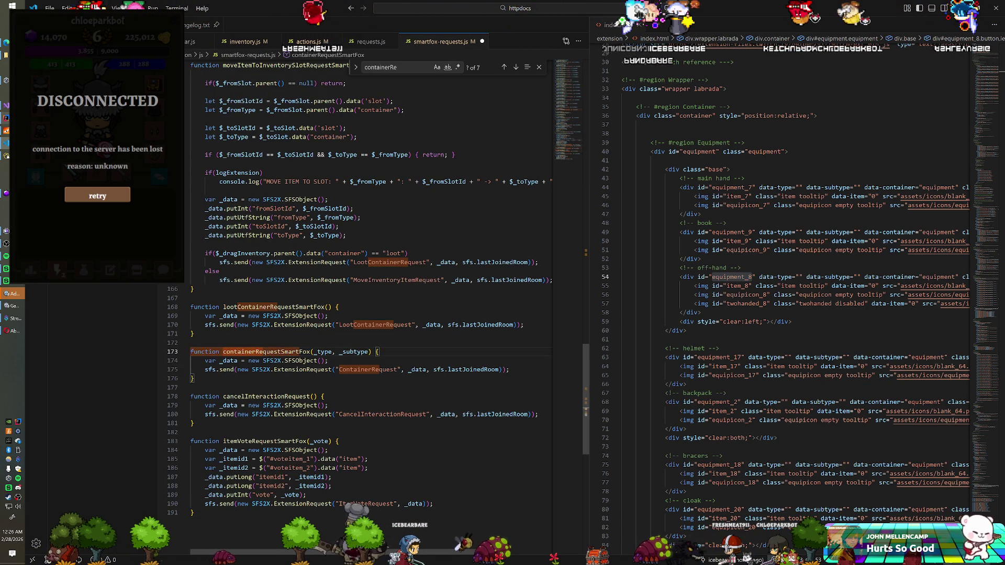
{"action": "key", "text": "Return"}
{"action": "type", "text": "console.lg"}
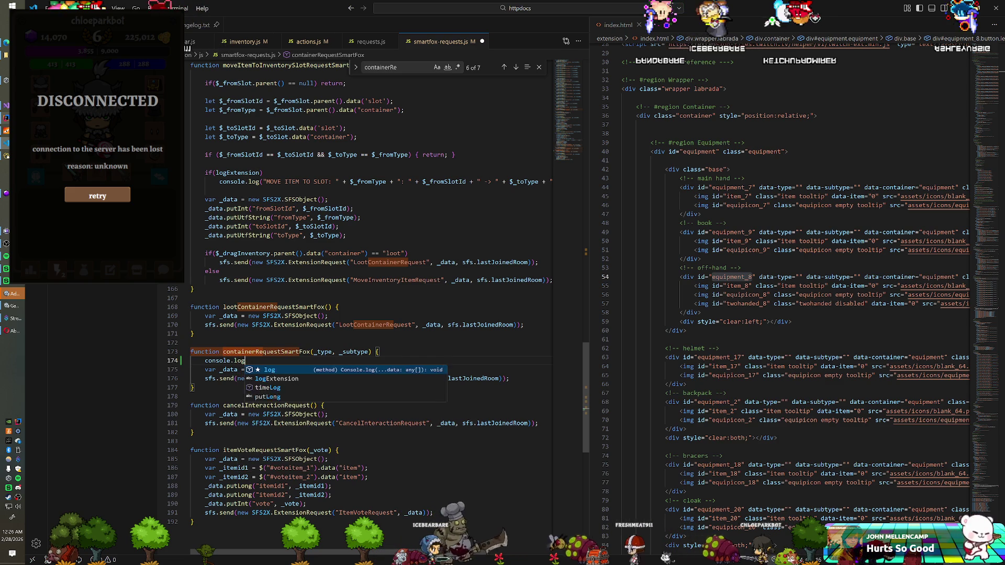
{"action": "key", "text": "Tab"}
{"action": "type", "text": "(\"WHY!"}
{"action": "type", "text": "!!\"\""}
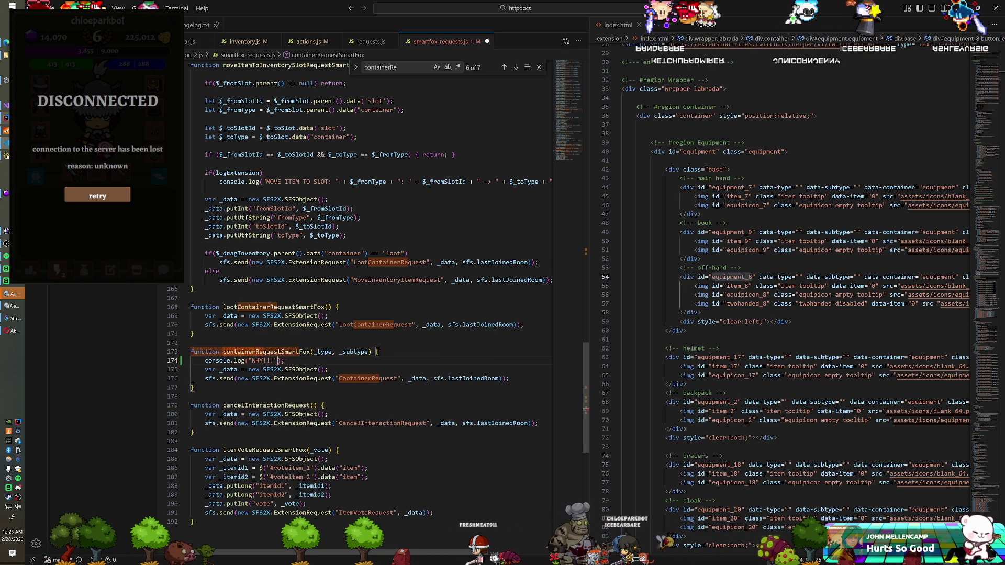
{"action": "key", "text": "alt+Tab"}
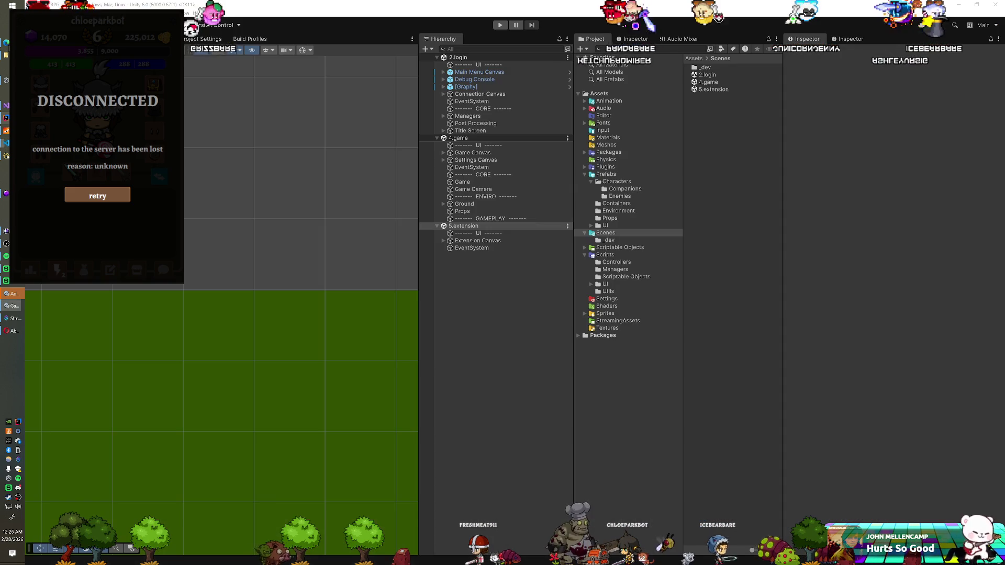
Run the game and open one Chest J from the lightning tab, leaving 2 remaining.
{"action": "key", "text": "ctrl+p"}
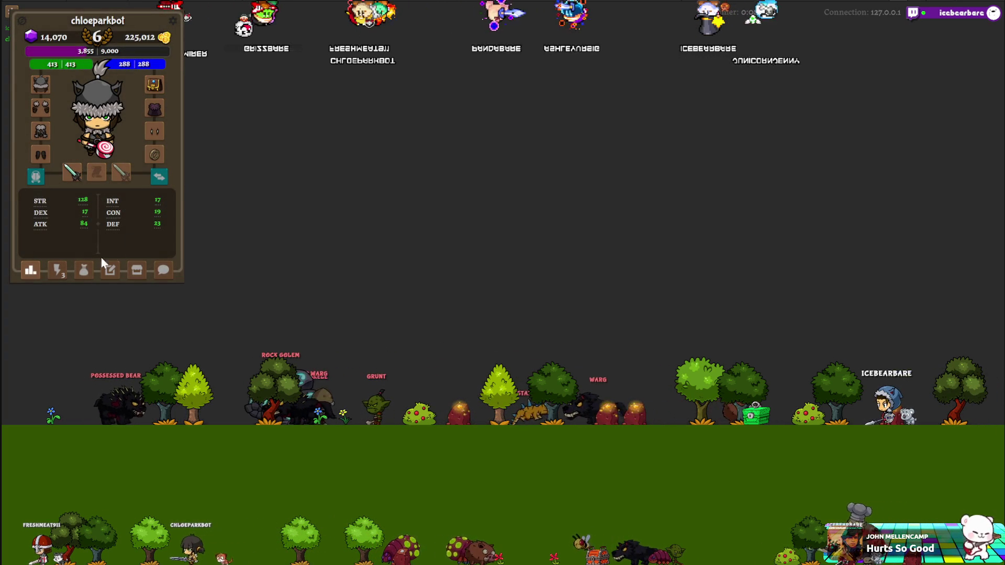
{"action": "left_click", "coordinate": [57, 270]}
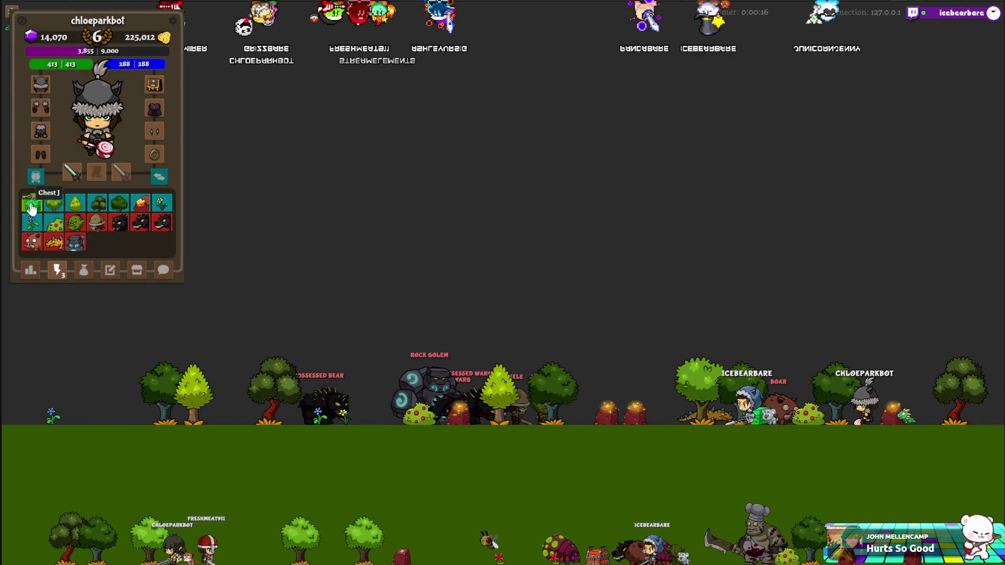
{"action": "left_click", "coordinate": [31, 209]}
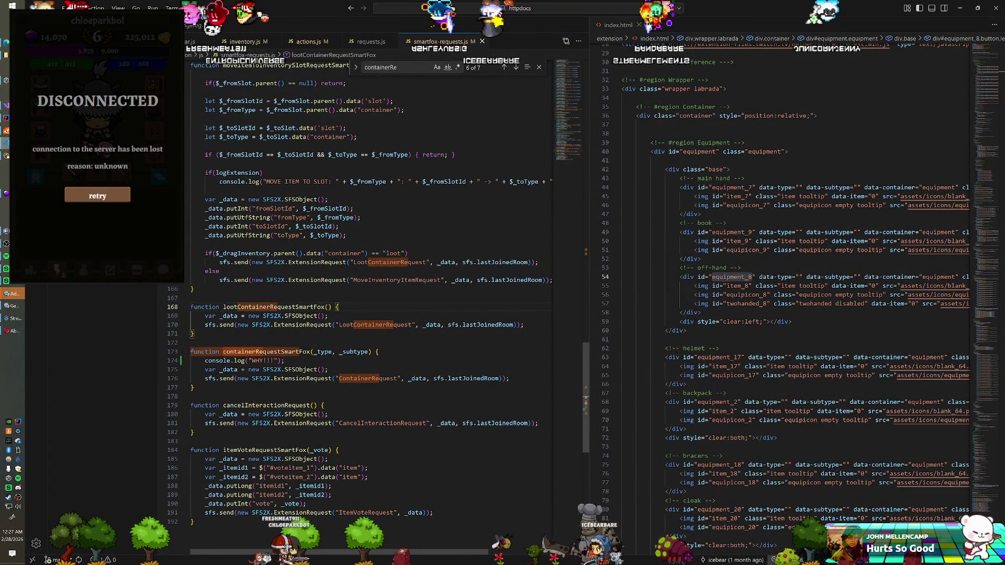
Brace the ContainerRequestSmartFox call in containerRequest and log "am i crazy?" above it.
{"action": "key", "text": "Delete"}
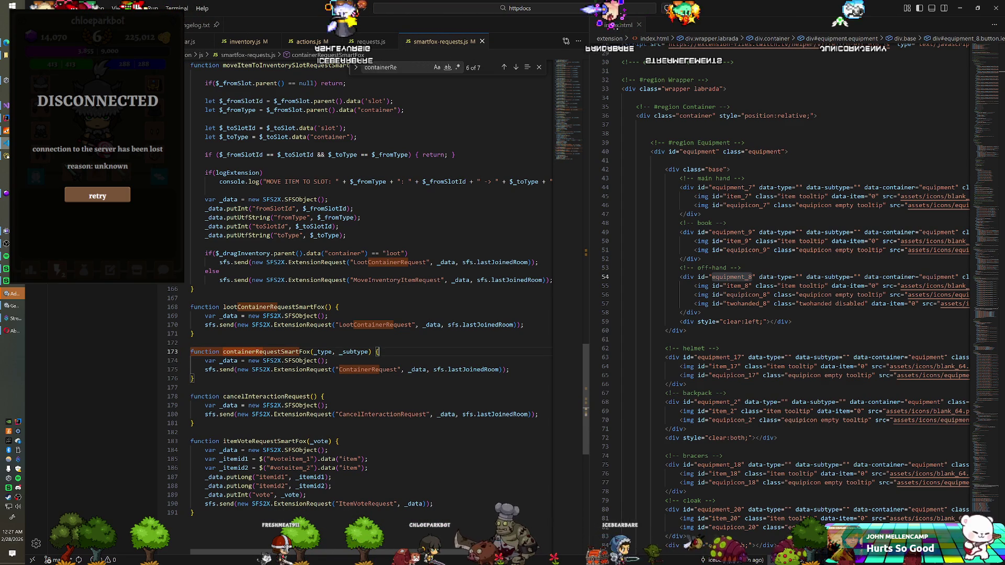
{"action": "left_click", "coordinate": [357, 47]}
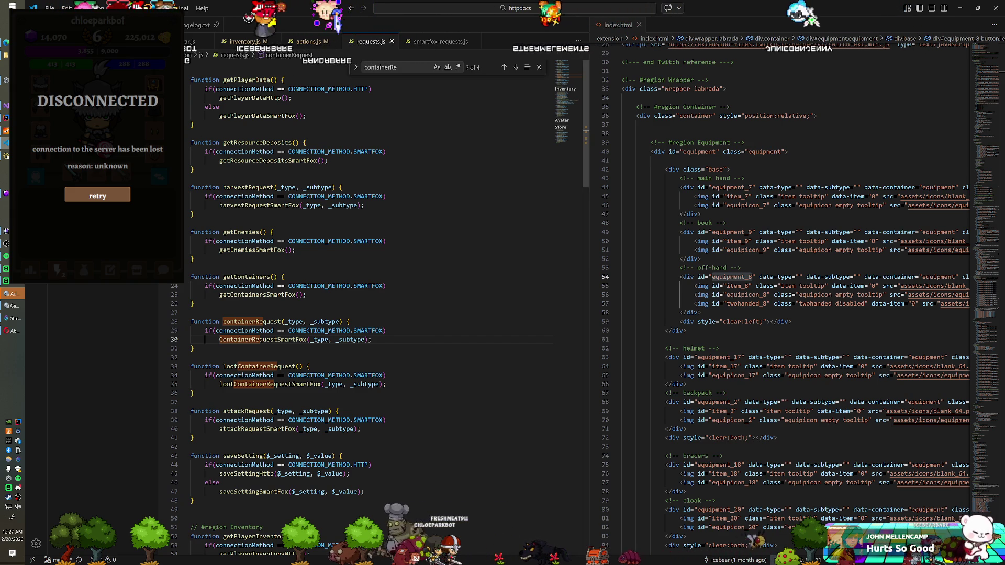
{"action": "key", "text": "Return"}
{"action": "type", "text": "{"}
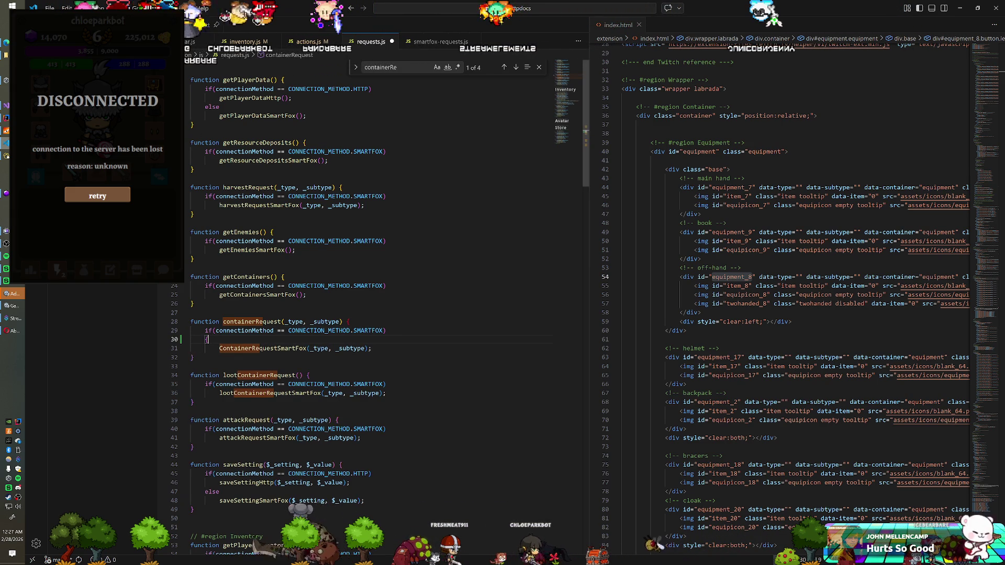
{"action": "key", "text": "End"}
{"action": "key", "text": "Return"}
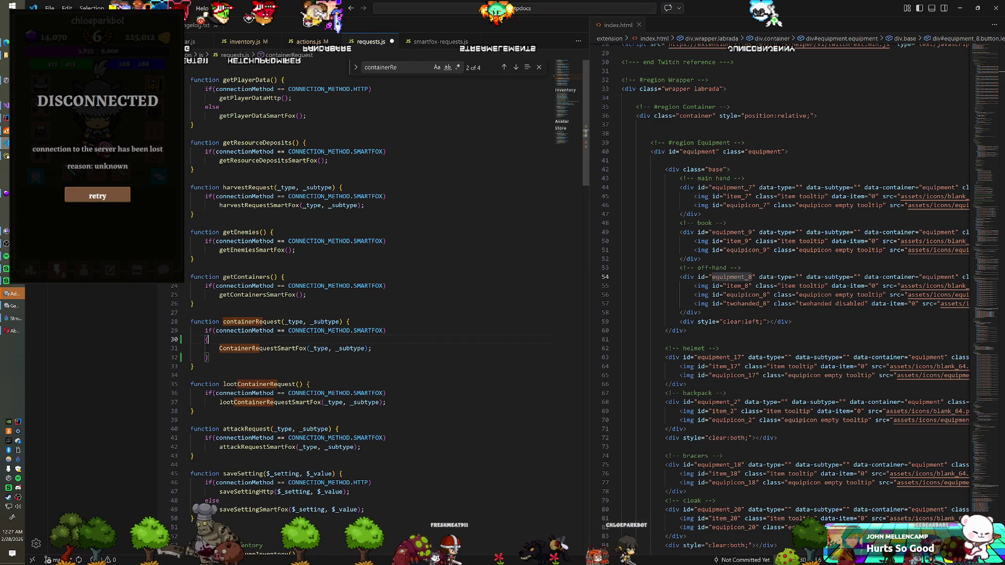
{"action": "key", "text": "Up"}
{"action": "key", "text": "Up"}
{"action": "key", "text": "End"}
{"action": "key", "text": "Return"}
{"action": "type", "text": "onsole"}
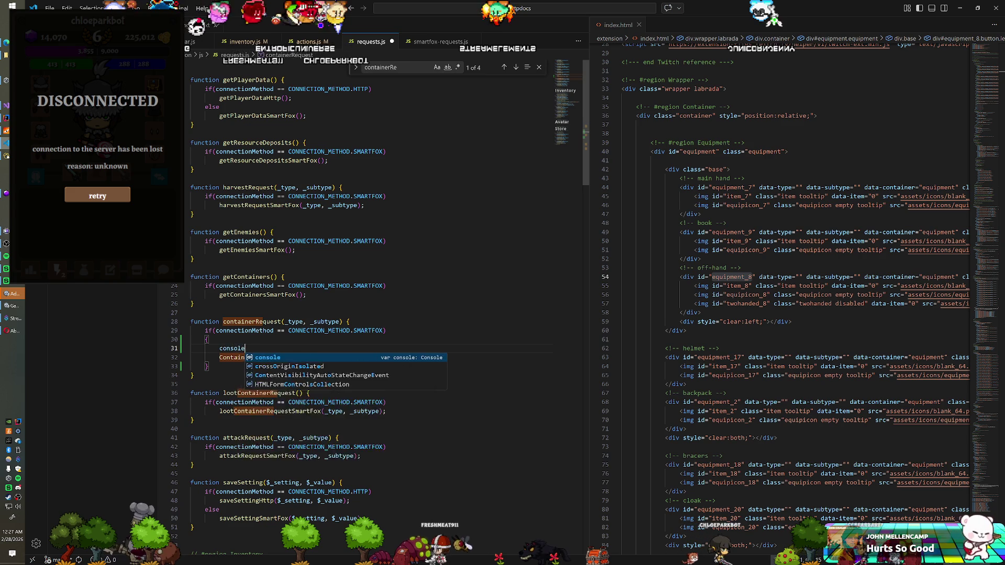
{"action": "type", "text": ".log(\"am i crazy?\");"}
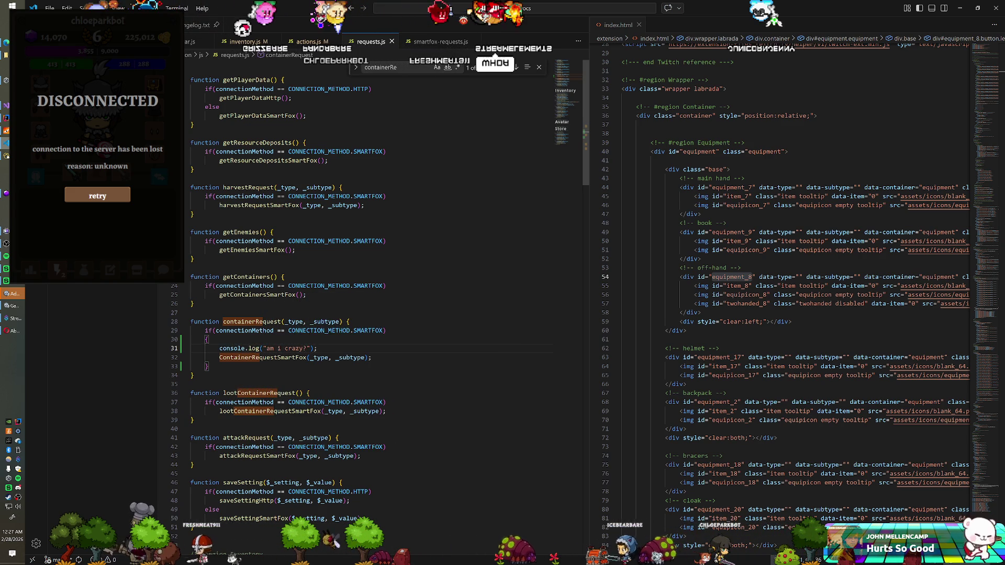
{"action": "key", "text": "alt+Tab"}
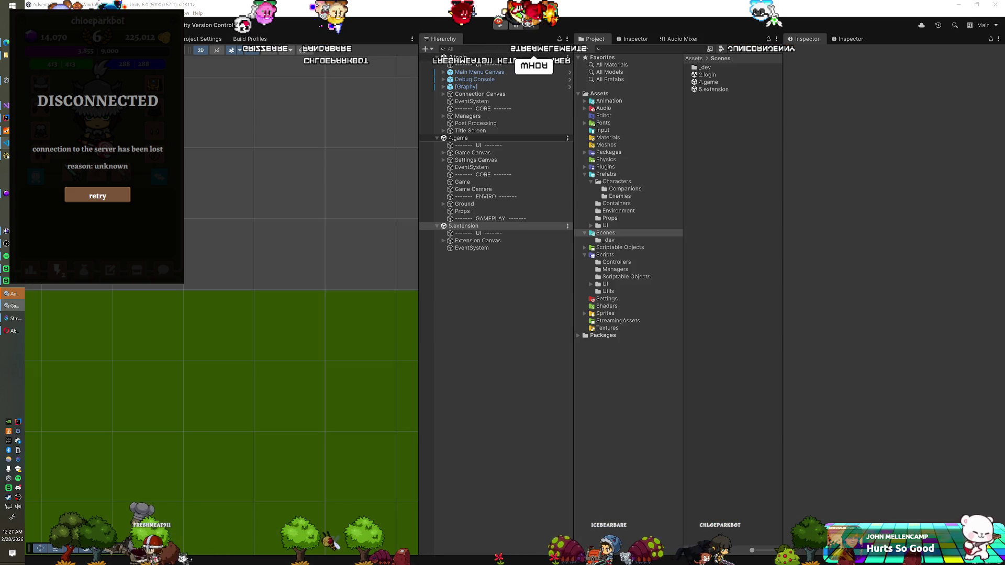
Bring up the AdventuRPG game window at its login screen to test.
{"action": "key", "text": "alt+Tab"}
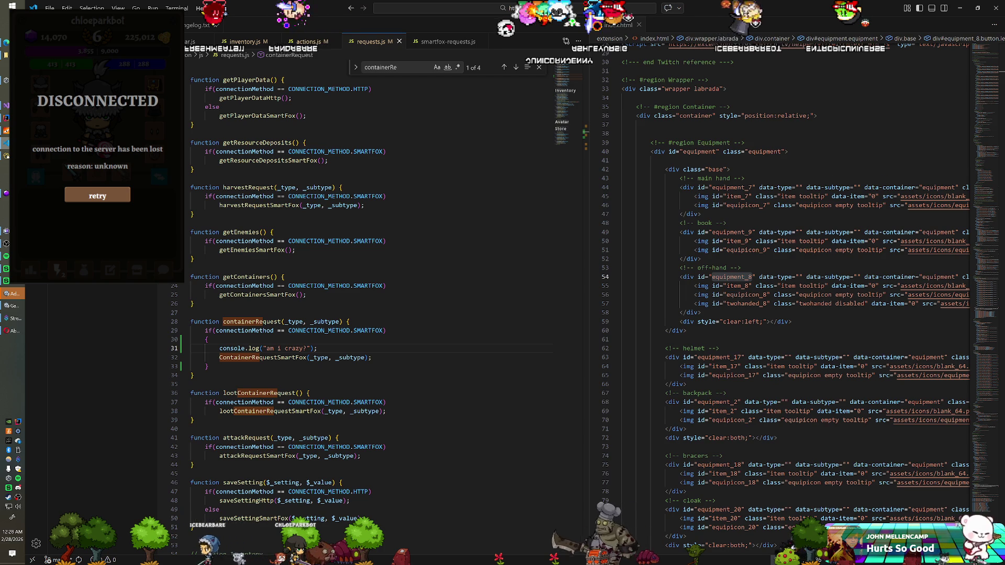
Review showActionButton in actions.js, then view containerRequest in smartfox-requests.js.
{"action": "left_click", "coordinate": [192, 124]}
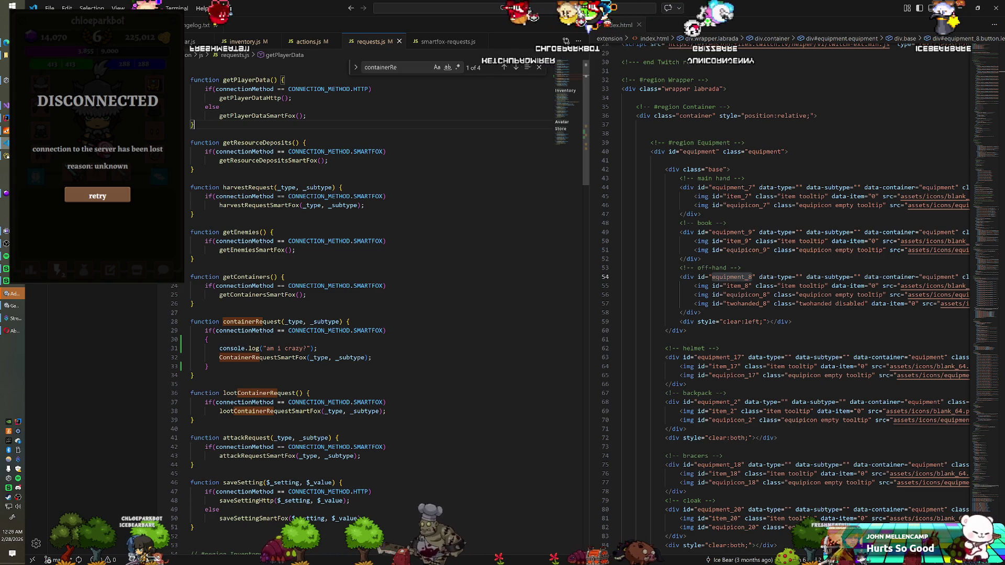
{"action": "left_click", "coordinate": [330, 42]}
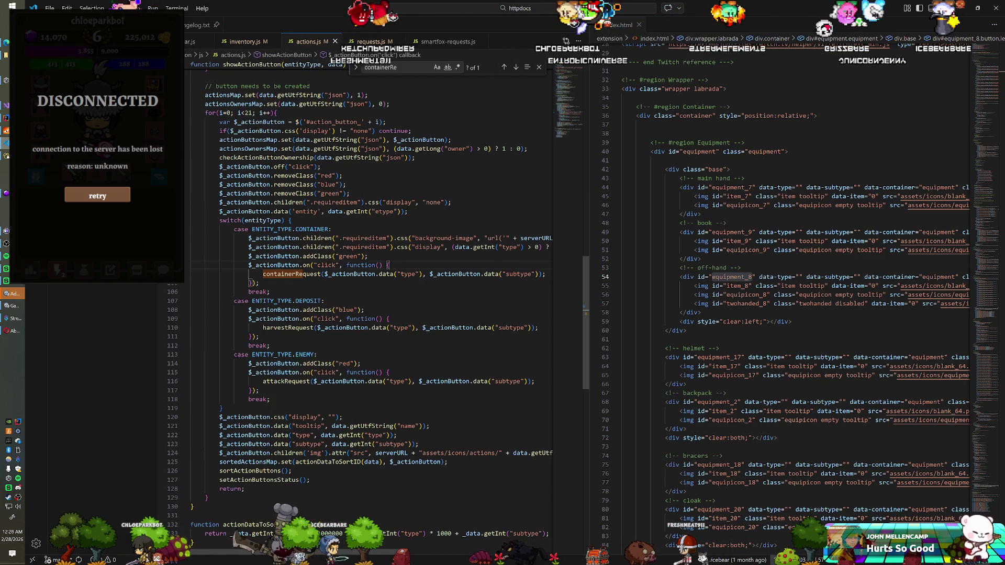
{"action": "scroll", "coordinate": [366, 313], "scroll_direction": "up", "scroll_amount": 5}
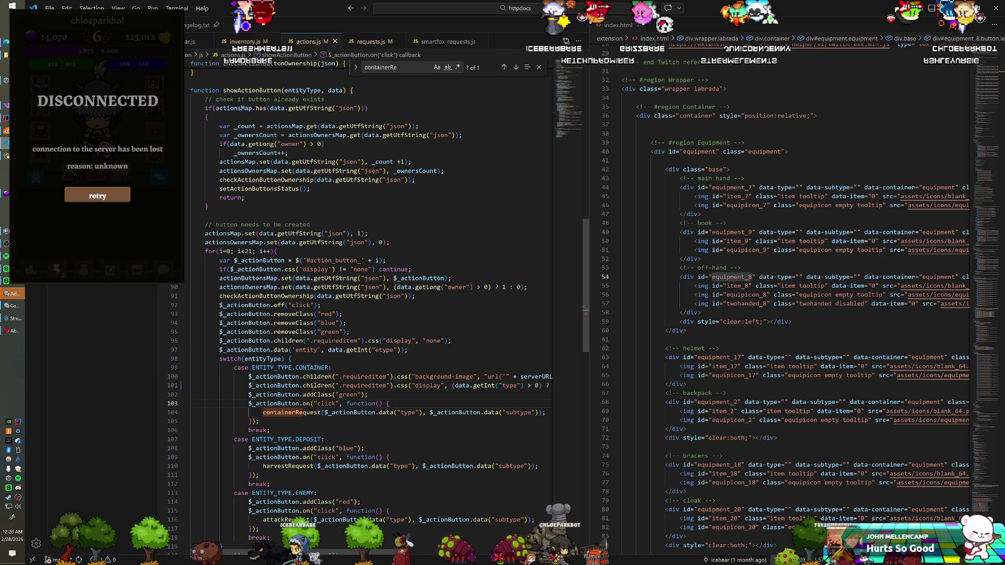
{"action": "scroll", "coordinate": [366, 262], "scroll_direction": "up", "scroll_amount": 9}
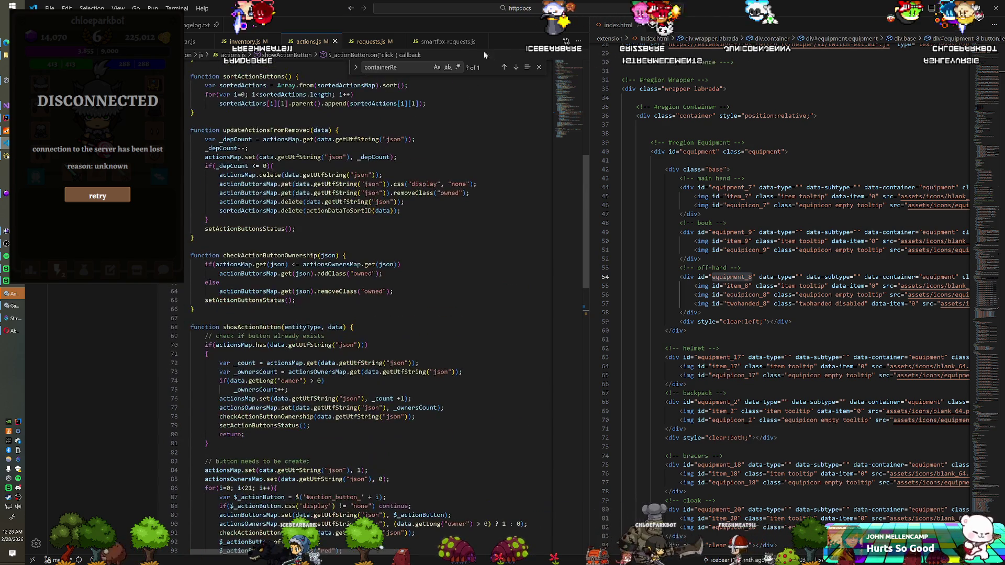
{"action": "left_click", "coordinate": [448, 42]}
{"action": "scroll", "coordinate": [366, 261], "scroll_direction": "down", "scroll_amount": 5}
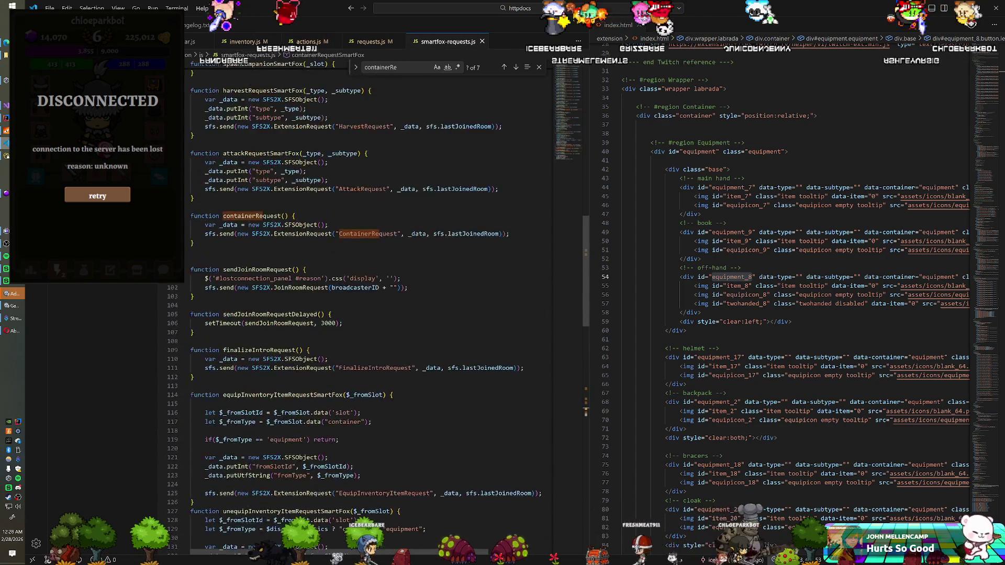
{"action": "scroll", "coordinate": [366, 304], "scroll_direction": "up", "scroll_amount": 7}
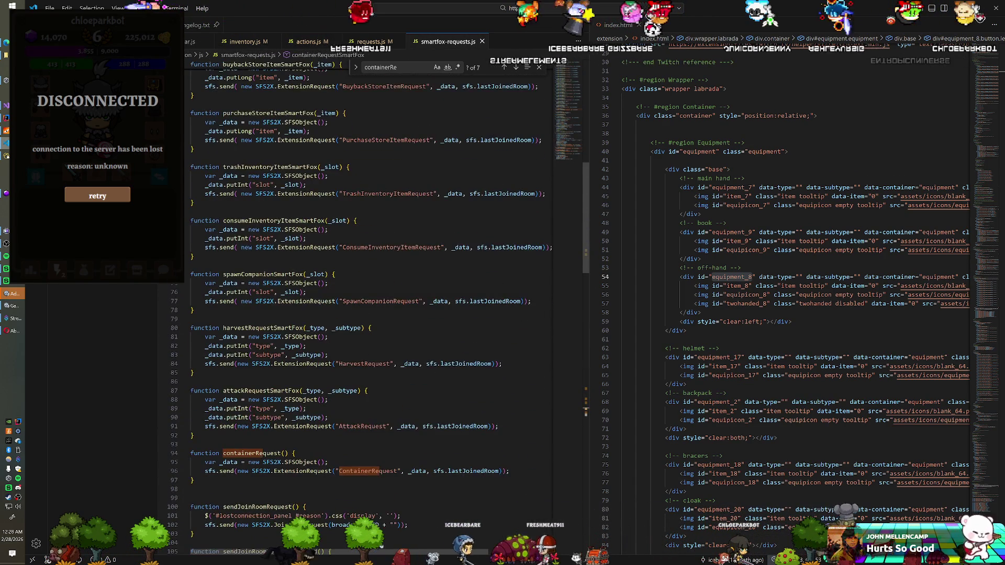
{"action": "scroll", "coordinate": [366, 303], "scroll_direction": "up", "scroll_amount": 17}
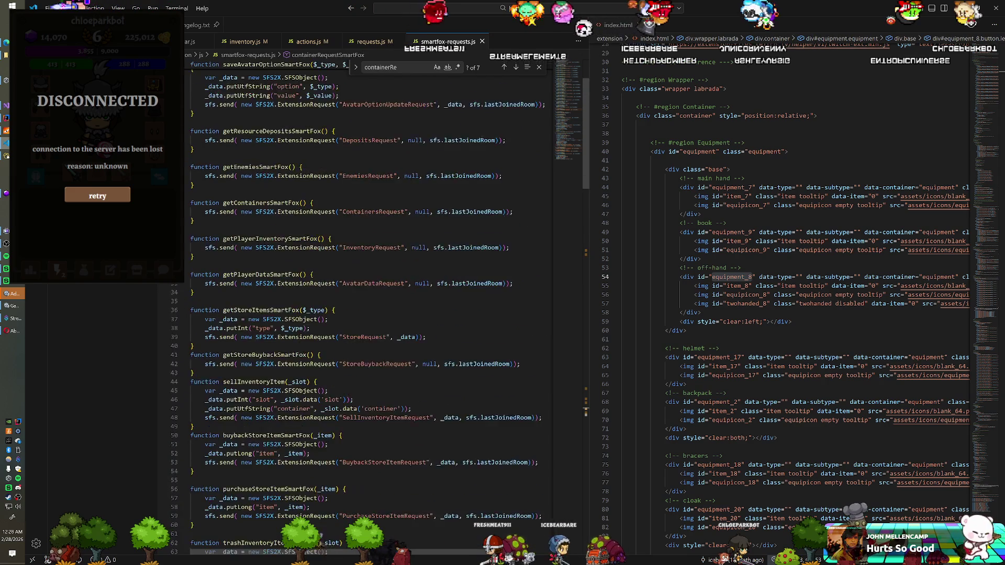
{"action": "scroll", "coordinate": [366, 304], "scroll_direction": "down", "scroll_amount": 8}
{"action": "scroll", "coordinate": [366, 303], "scroll_direction": "down", "scroll_amount": 8}
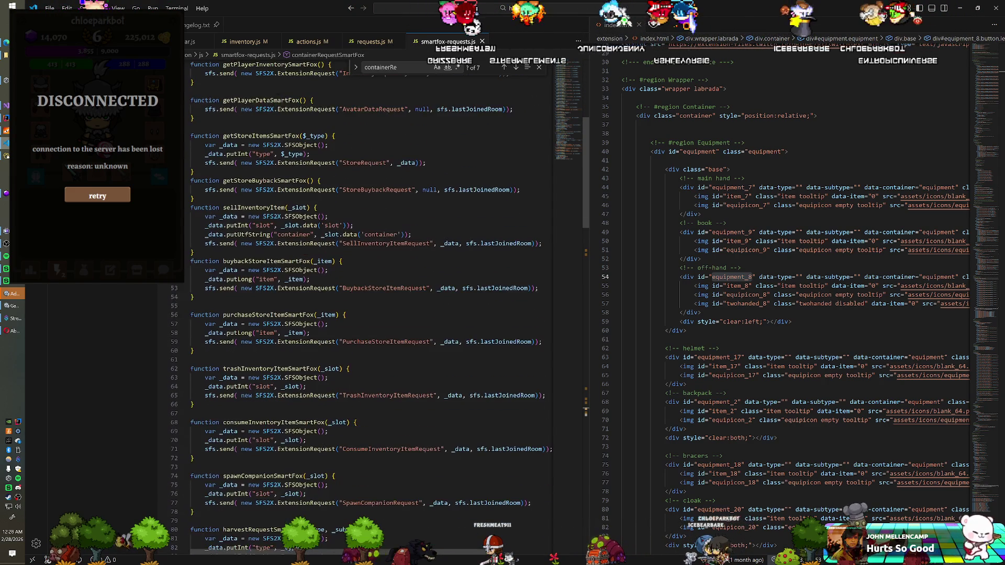
{"action": "scroll", "coordinate": [367, 304], "scroll_direction": "down", "scroll_amount": 6}
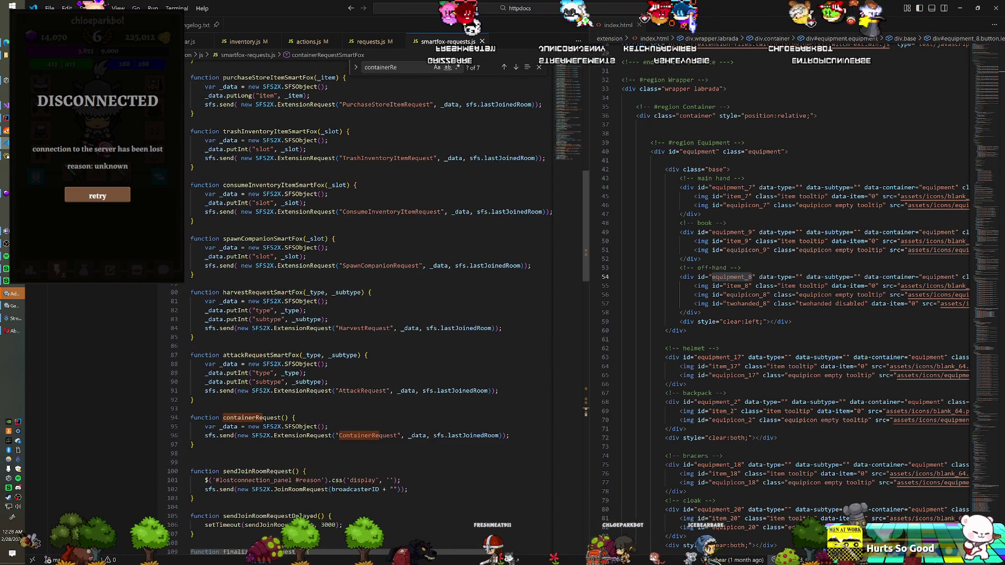
{"action": "scroll", "coordinate": [366, 304], "scroll_direction": "down", "scroll_amount": 1}
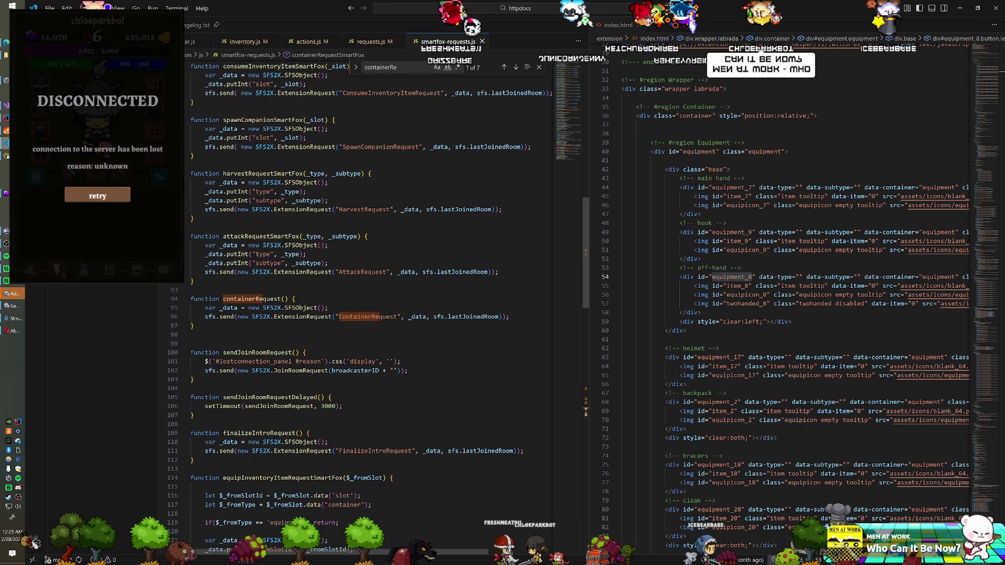
{"action": "scroll", "coordinate": [366, 303], "scroll_direction": "down", "scroll_amount": 7}
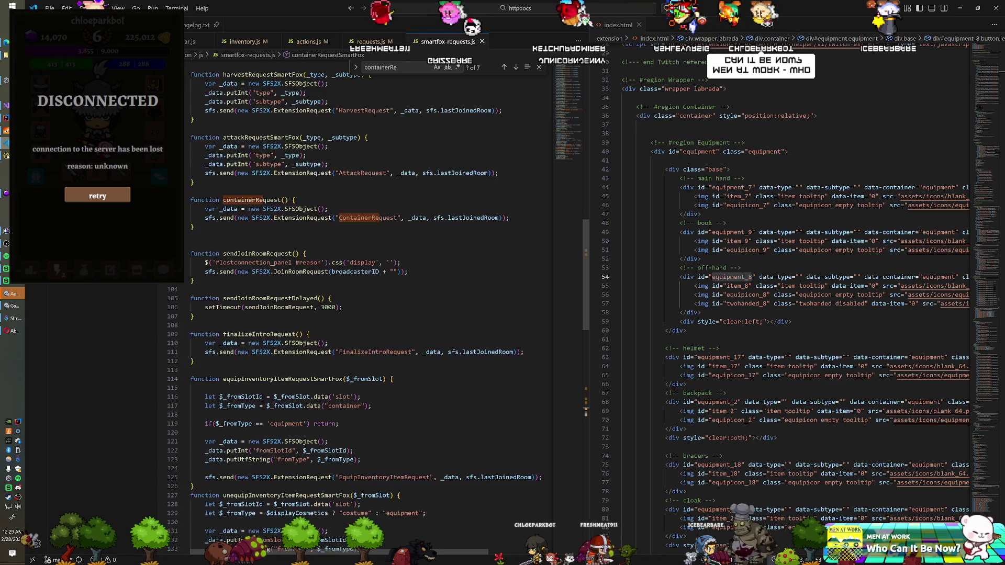
{"action": "scroll", "coordinate": [367, 304], "scroll_direction": "down", "scroll_amount": 10}
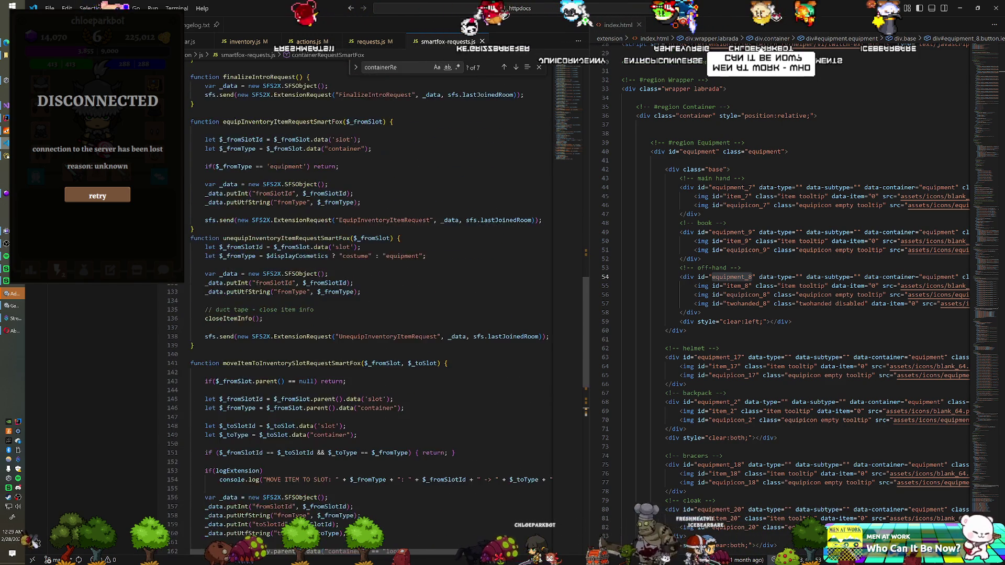
{"action": "scroll", "coordinate": [366, 303], "scroll_direction": "down", "scroll_amount": 10}
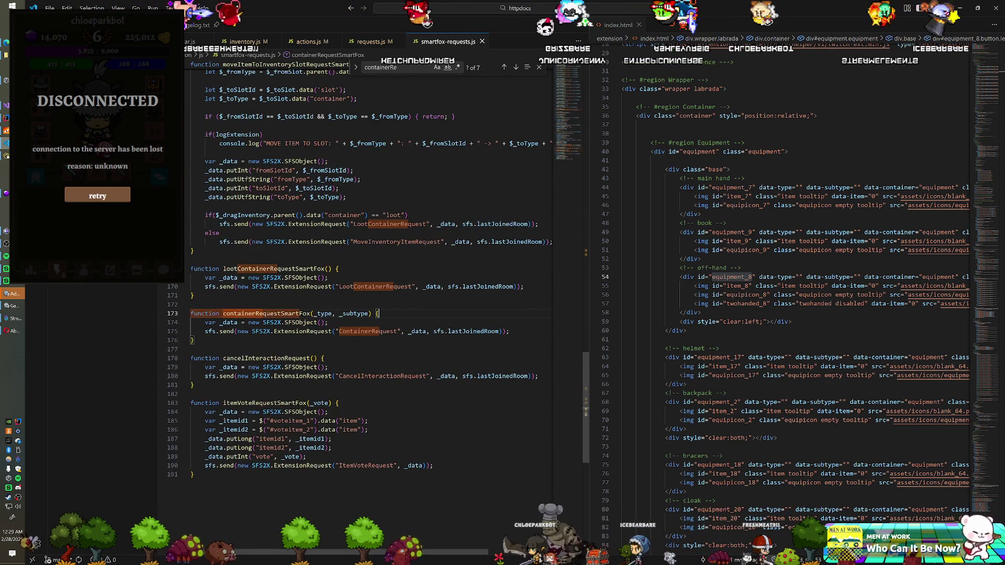
{"action": "scroll", "coordinate": [366, 304], "scroll_direction": "down", "scroll_amount": 2}
{"action": "scroll", "coordinate": [366, 303], "scroll_direction": "up", "scroll_amount": 15}
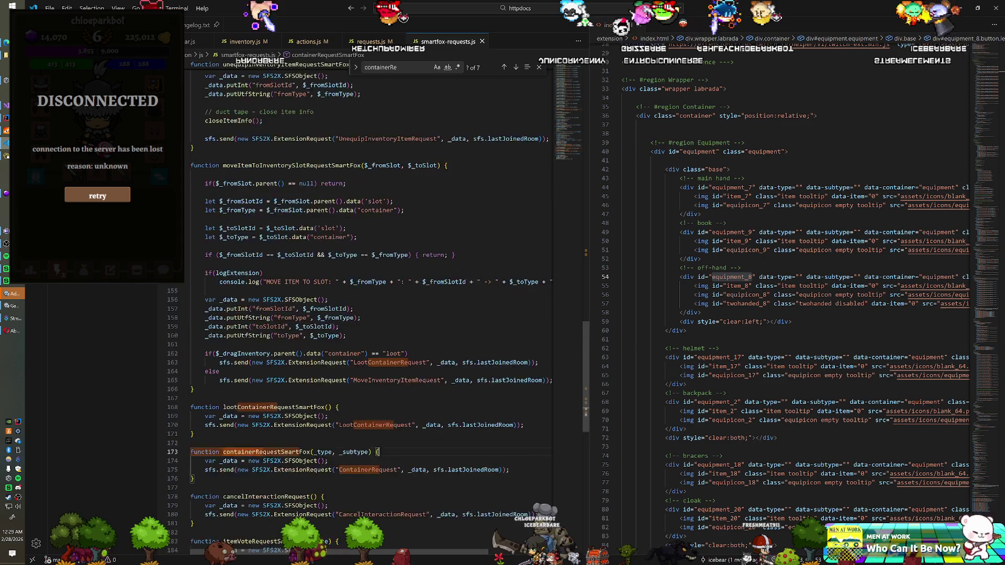
{"action": "left_click", "coordinate": [368, 42]}
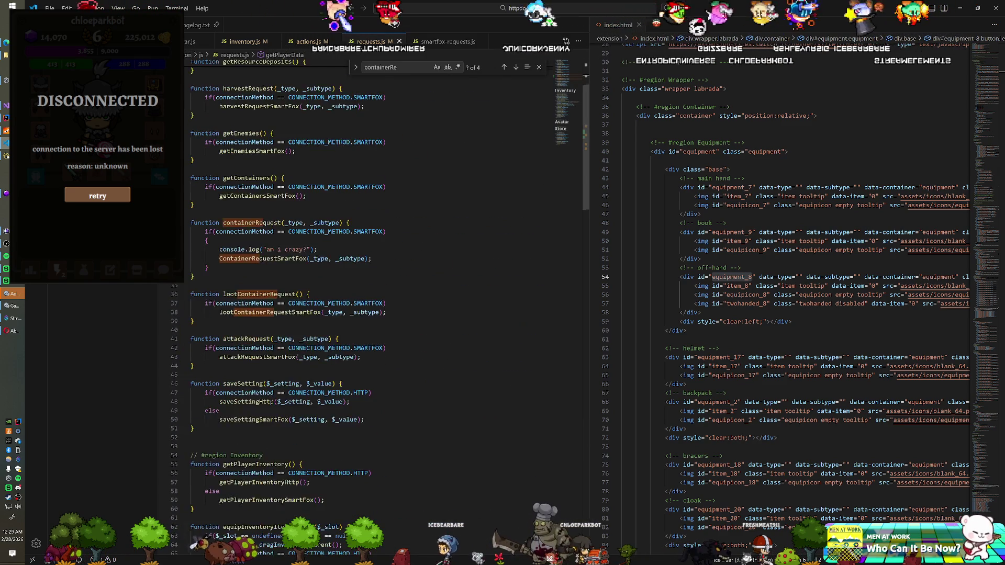
{"action": "scroll", "coordinate": [366, 293], "scroll_direction": "down", "scroll_amount": 8}
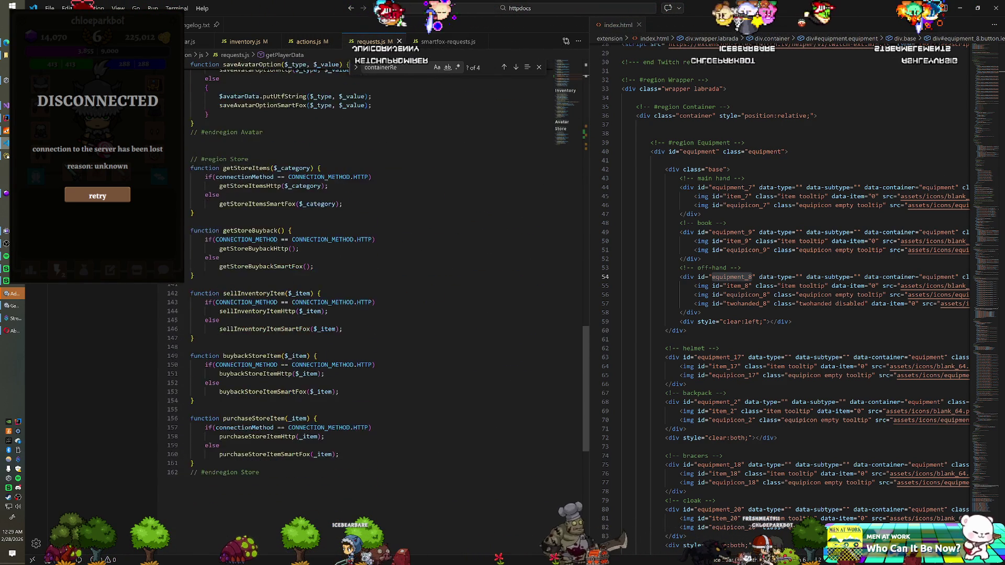
{"action": "scroll", "coordinate": [367, 293], "scroll_direction": "up", "scroll_amount": 5}
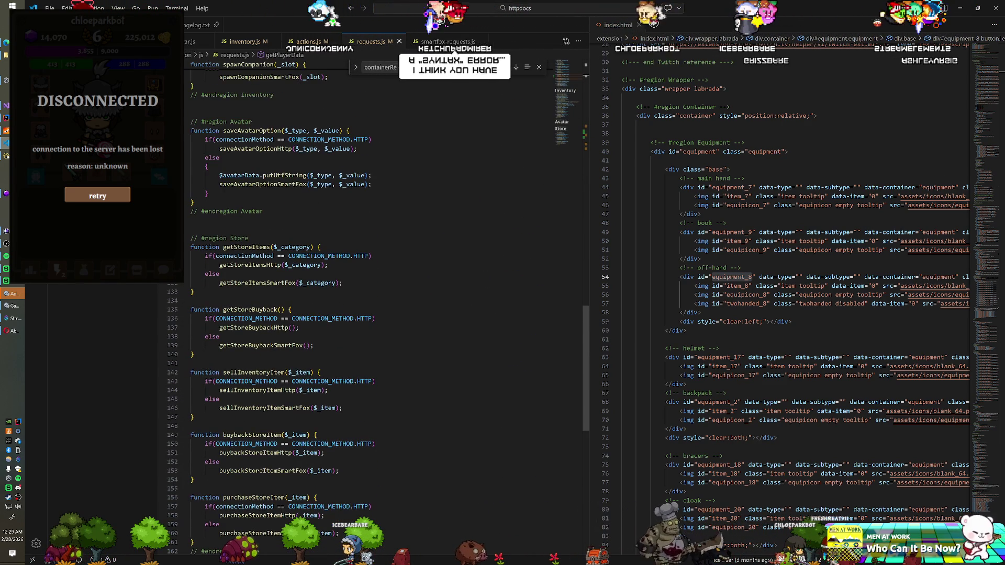
{"action": "scroll", "coordinate": [366, 293], "scroll_direction": "up", "scroll_amount": 2}
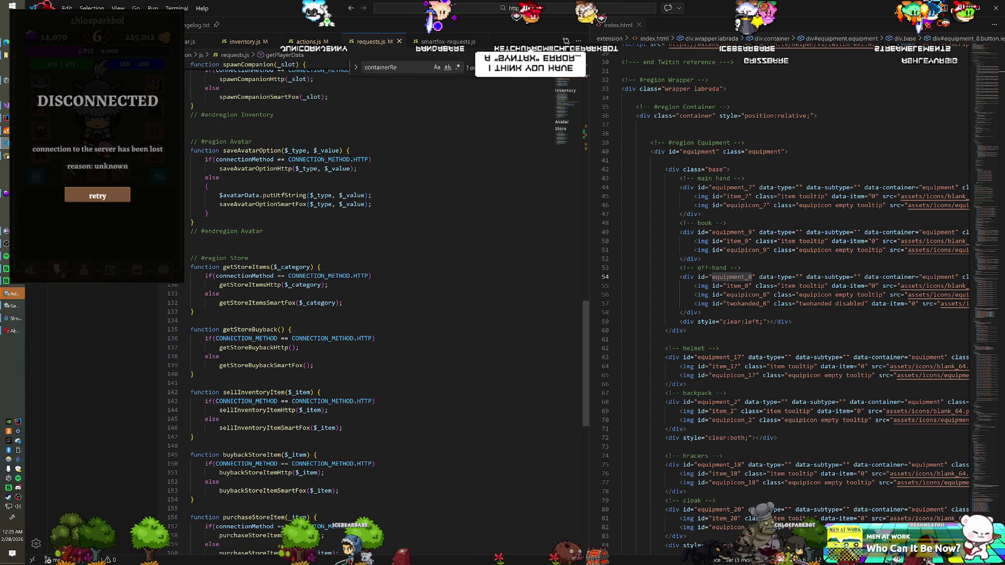
{"action": "scroll", "coordinate": [367, 293], "scroll_direction": "up", "scroll_amount": 1}
{"action": "scroll", "coordinate": [367, 293], "scroll_direction": "up", "scroll_amount": 7}
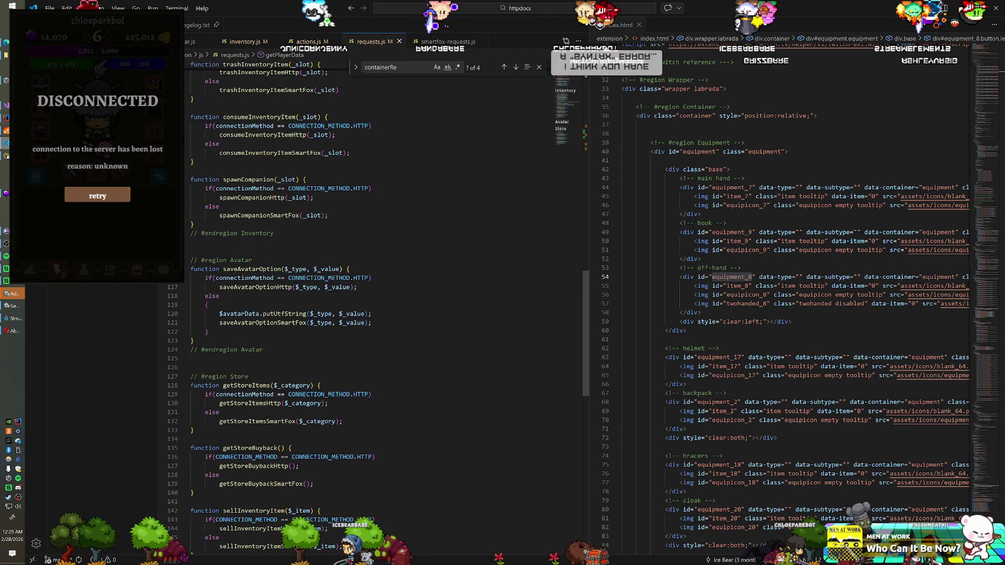
{"action": "scroll", "coordinate": [366, 293], "scroll_direction": "up", "scroll_amount": 7}
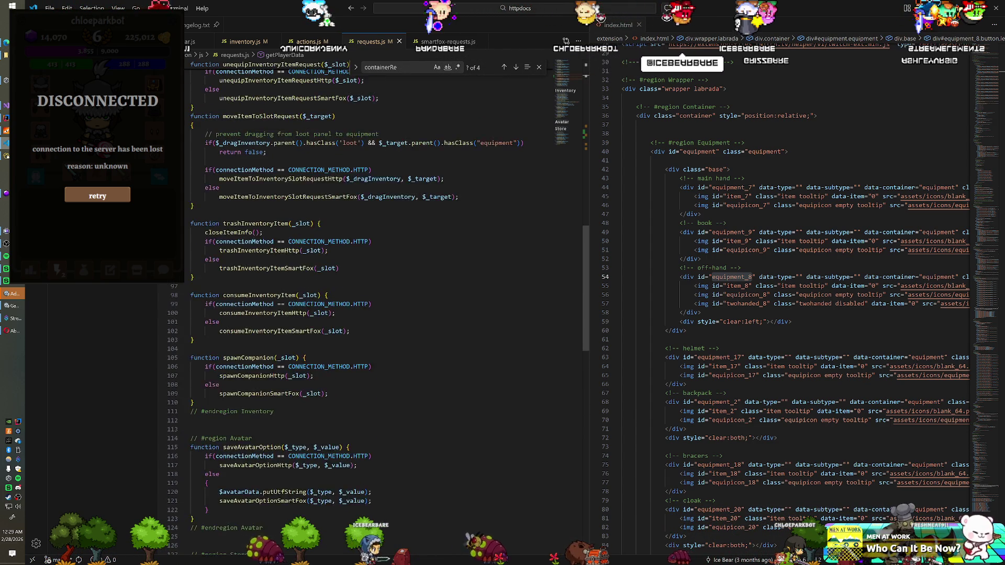
{"action": "scroll", "coordinate": [366, 293], "scroll_direction": "up", "scroll_amount": 7}
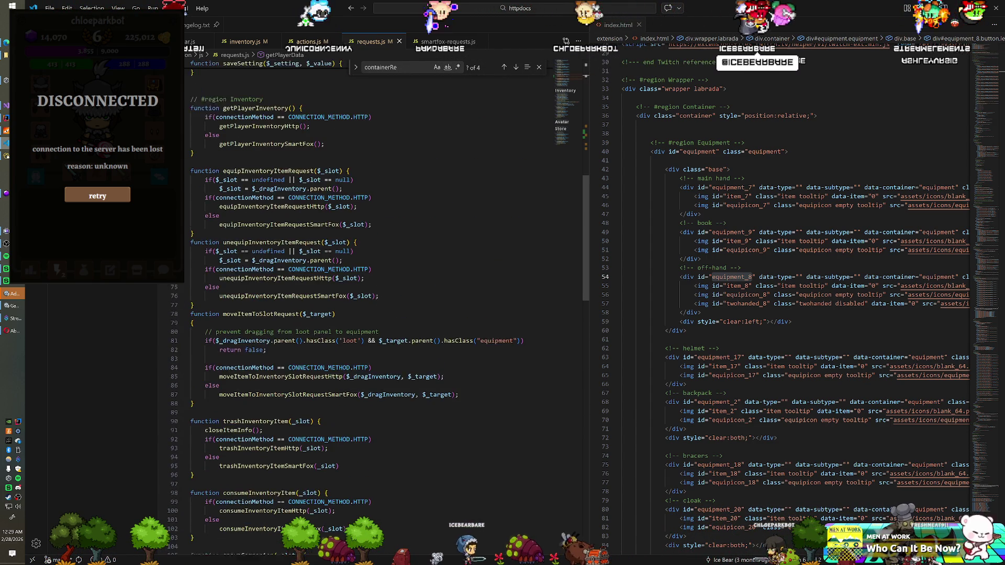
{"action": "scroll", "coordinate": [367, 293], "scroll_direction": "up", "scroll_amount": 5}
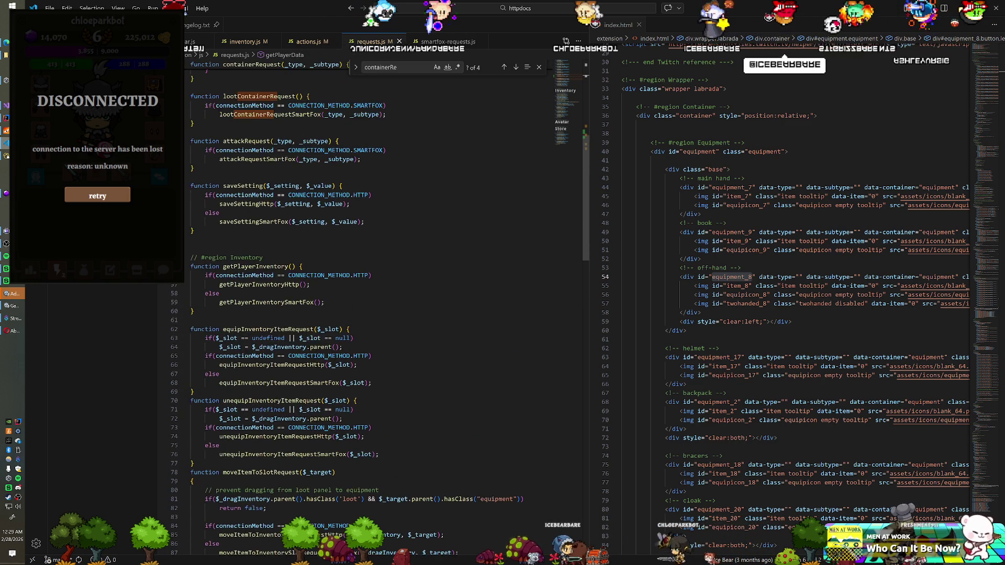
{"action": "scroll", "coordinate": [367, 293], "scroll_direction": "up", "scroll_amount": 6}
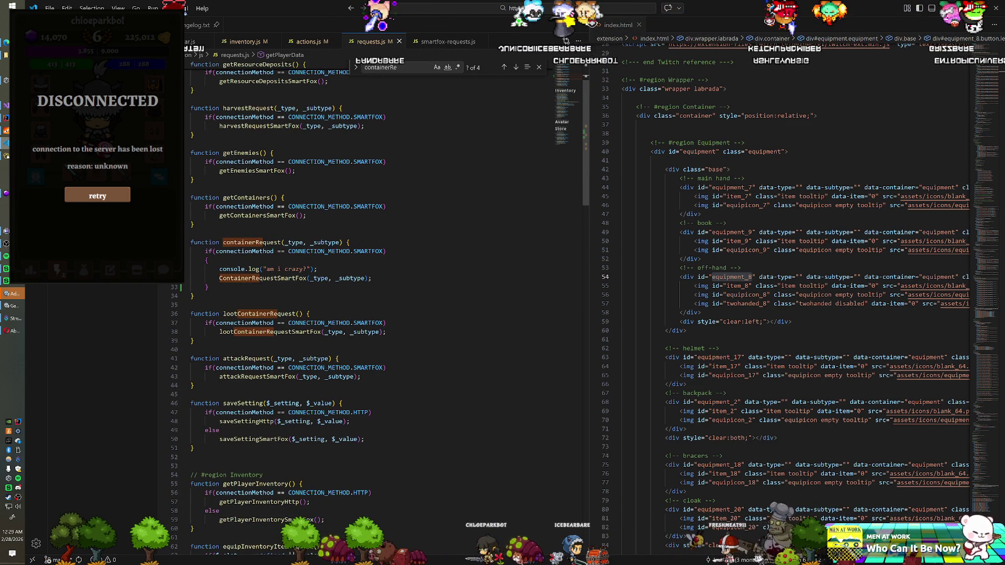
{"action": "left_click", "coordinate": [438, 45]}
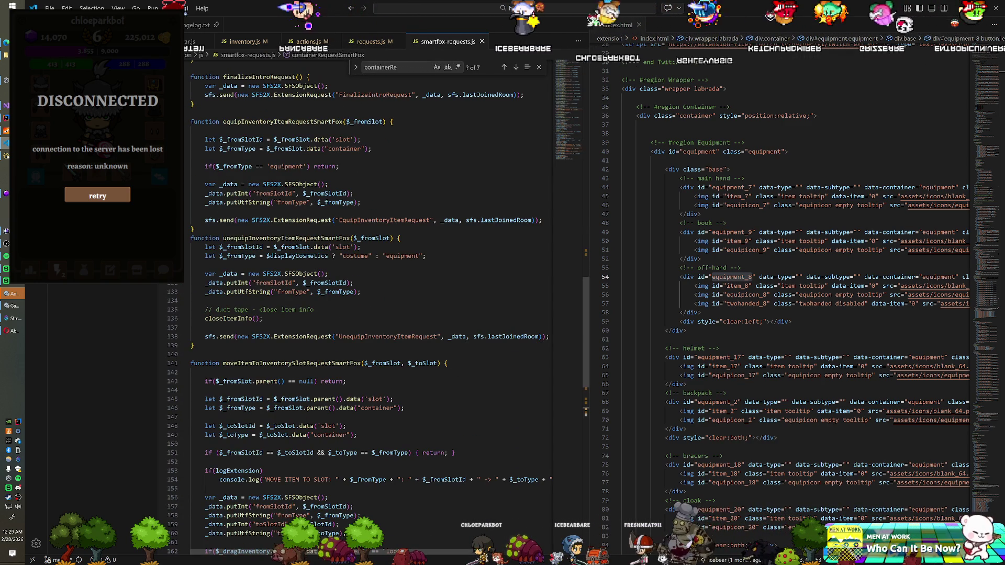
{"action": "left_click", "coordinate": [366, 43]}
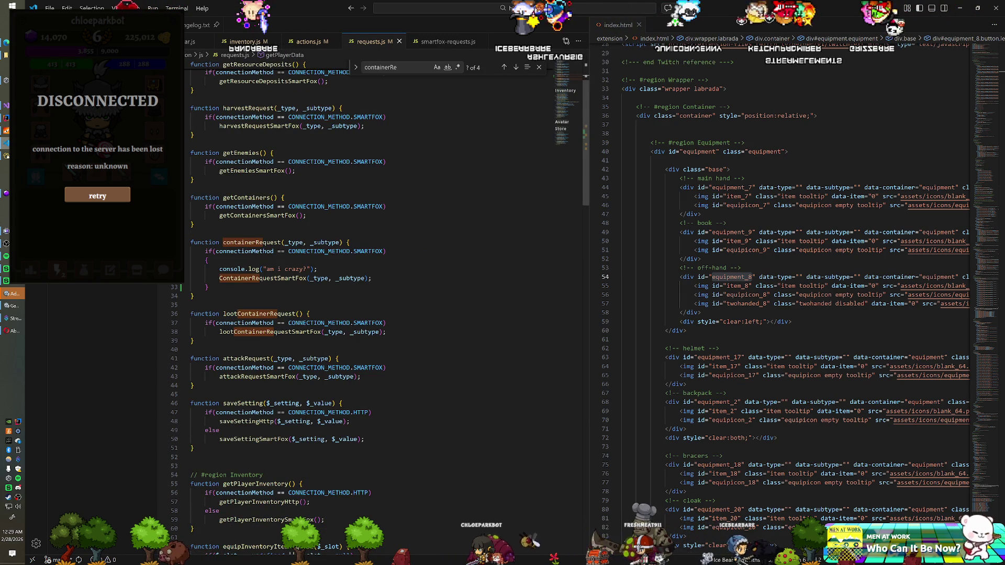
{"action": "scroll", "coordinate": [366, 304], "scroll_direction": "up", "scroll_amount": 1}
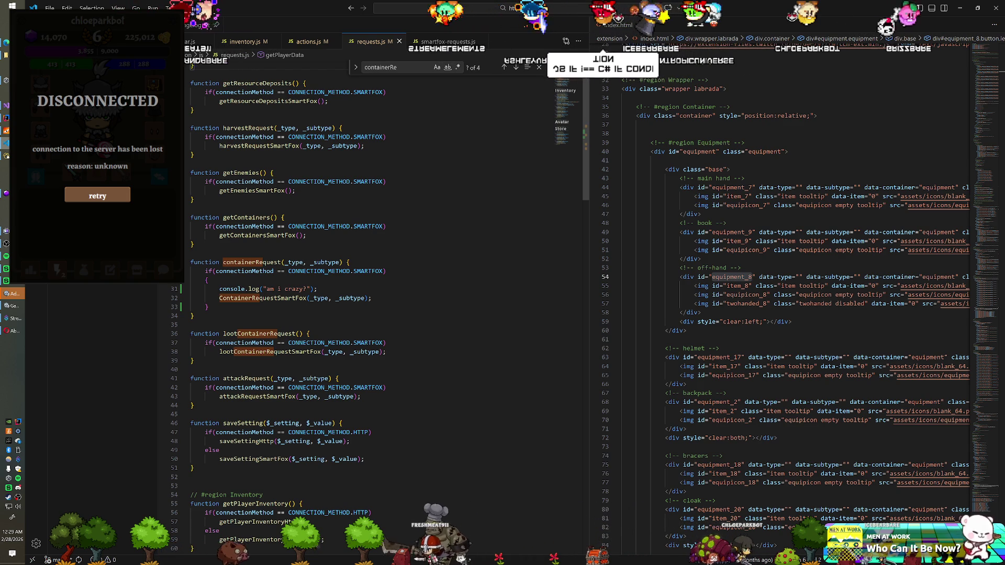
{"action": "scroll", "coordinate": [366, 314], "scroll_direction": "down", "scroll_amount": 1}
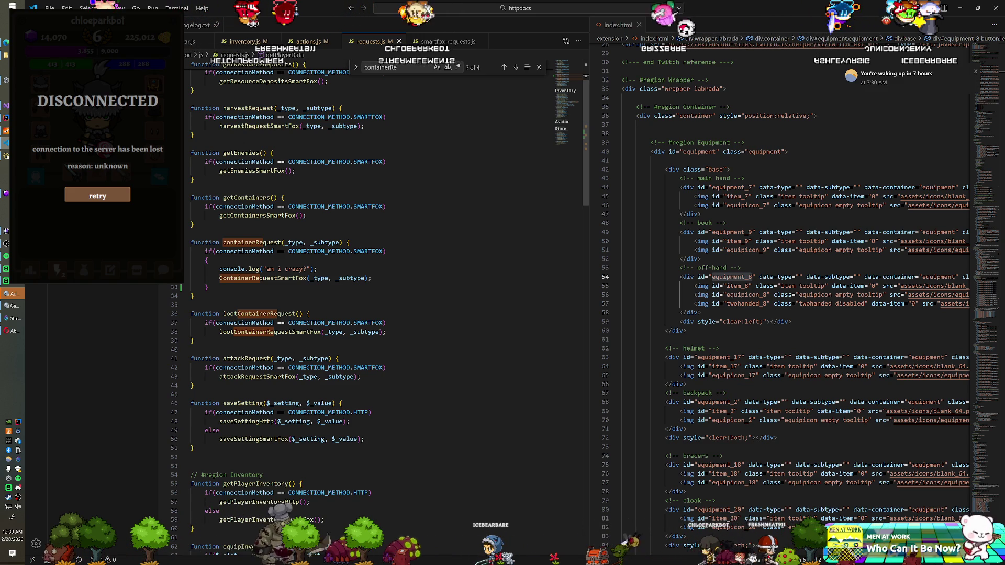
{"action": "scroll", "coordinate": [385, 314], "scroll_direction": "down", "scroll_amount": 2}
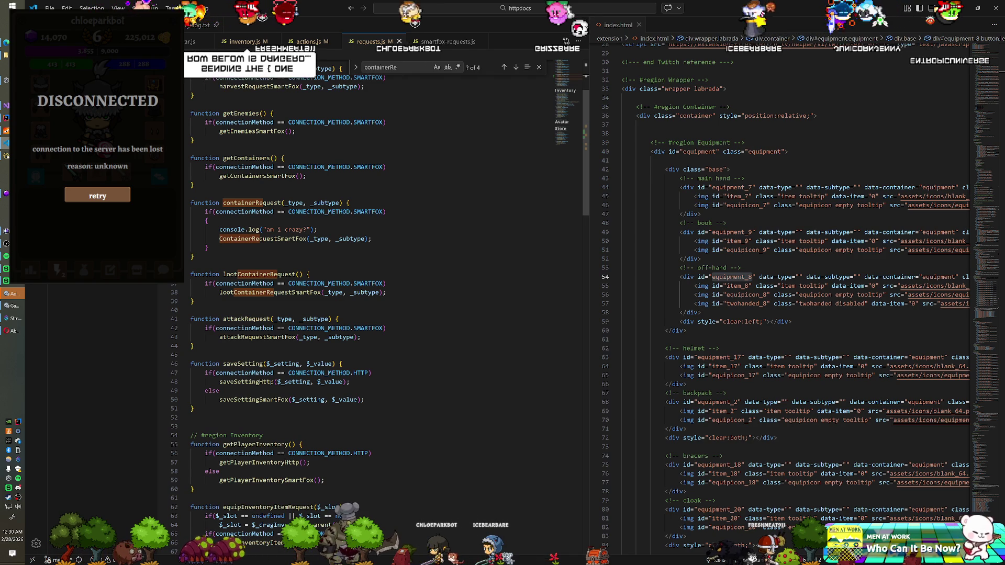
{"action": "scroll", "coordinate": [385, 313], "scroll_direction": "up", "scroll_amount": 1}
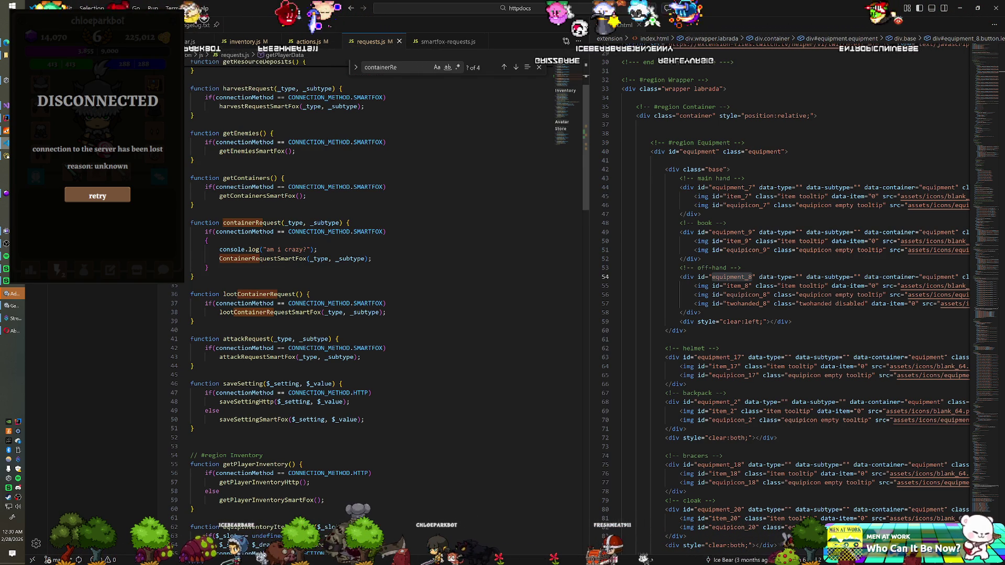
{"action": "left_click", "coordinate": [206, 241]}
{"action": "key", "text": "BackSpace"}
{"action": "key", "text": "BackSpace"}
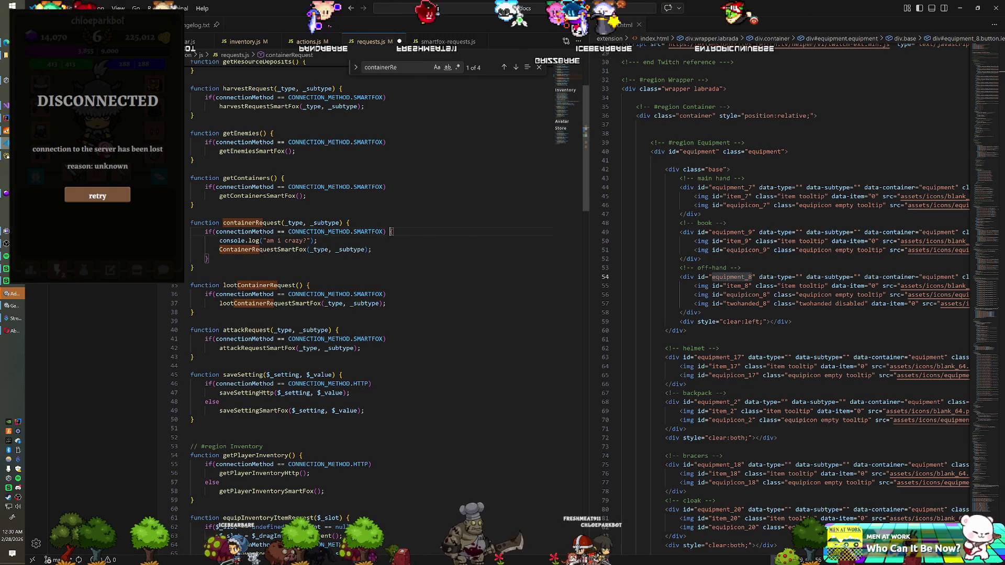
Save requests.js with the brace joined to the if line, then return to Unity.
{"action": "key", "text": "ctrl+s"}
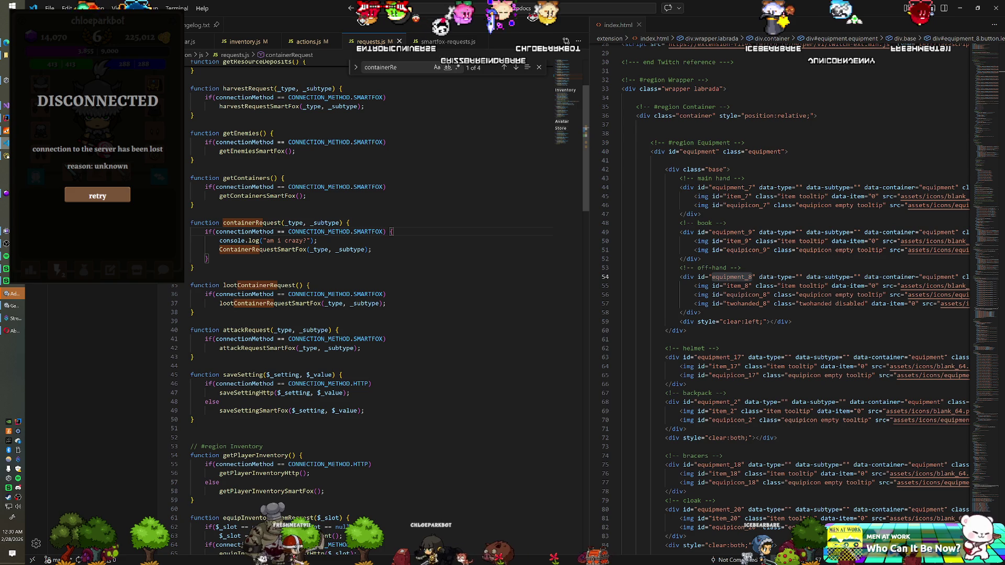
{"action": "key", "text": "alt+Tab"}
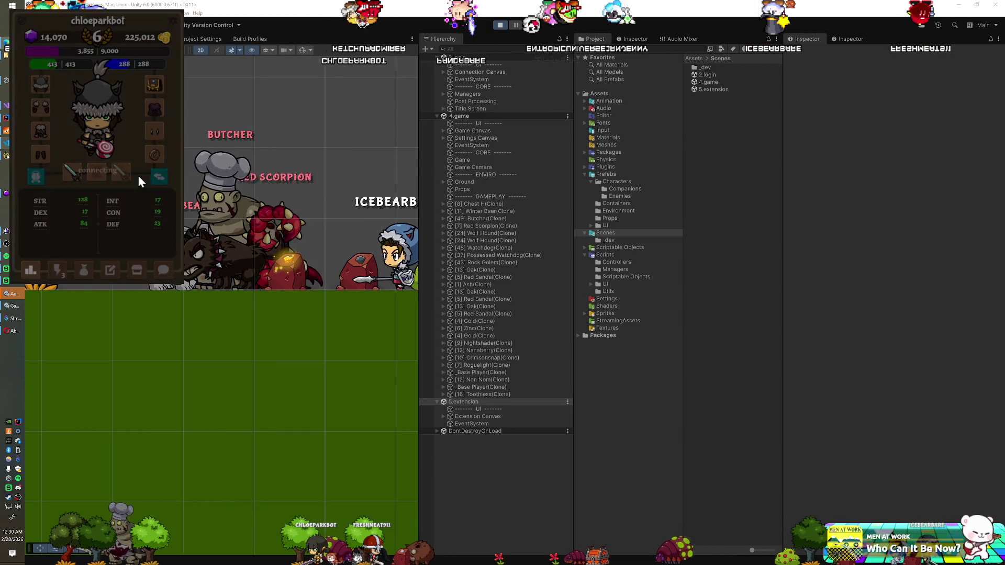
Trigger the first nearby action from the lightning tab, then stop Play mode.
{"action": "left_click", "coordinate": [58, 269]}
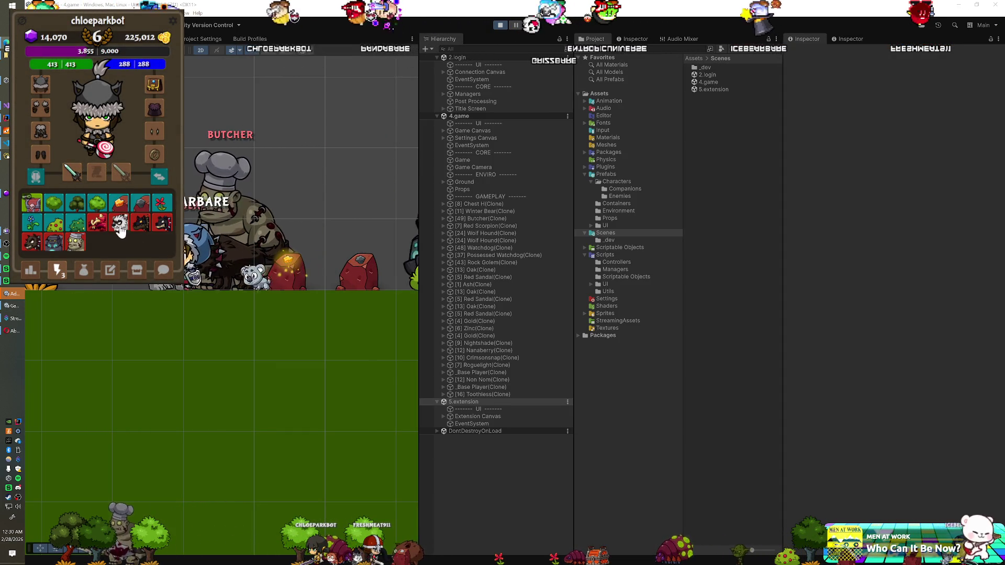
{"action": "left_click", "coordinate": [32, 201]}
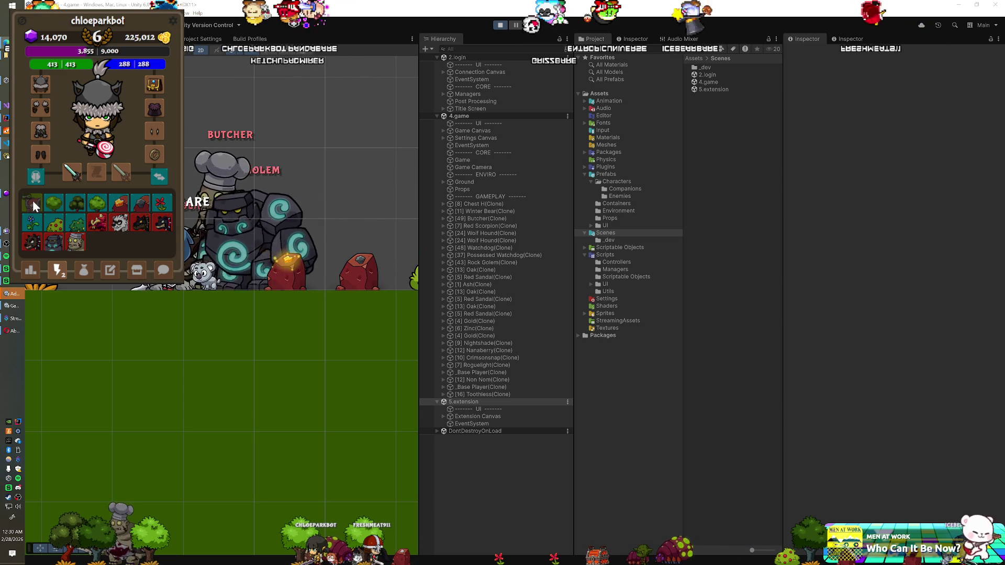
{"action": "key", "text": "ctrl+p"}
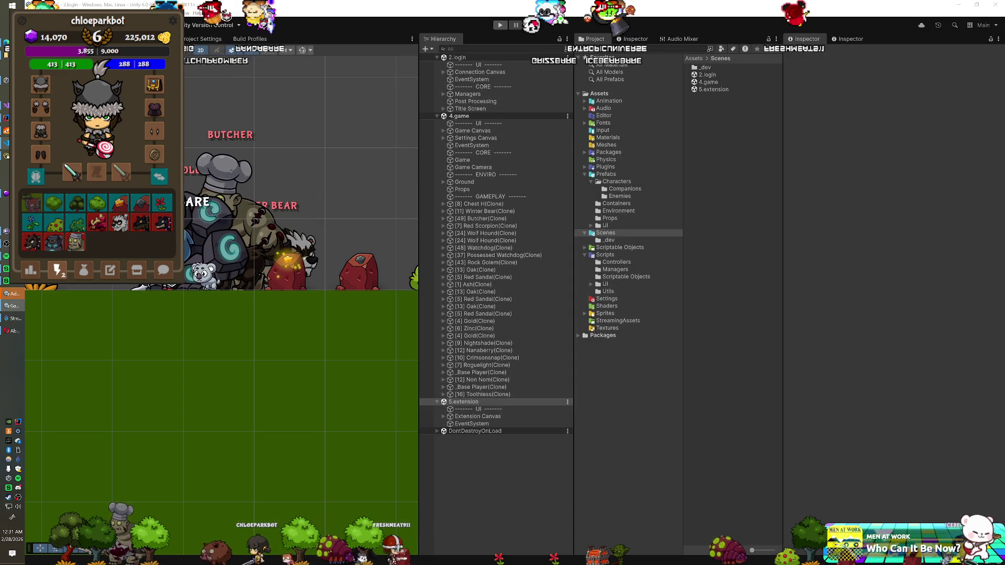
{"action": "key", "text": "alt+Tab"}
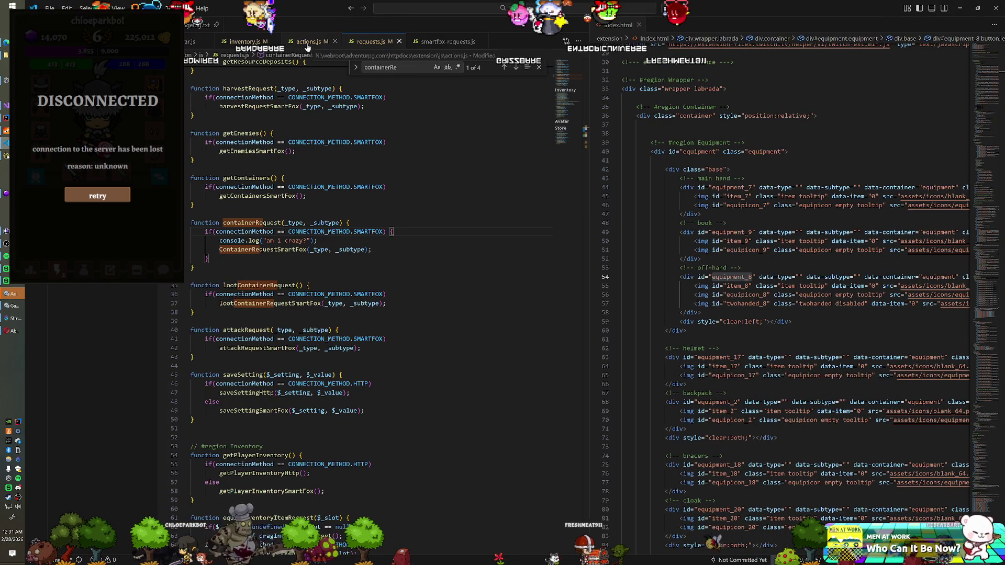
Wrap the ENTITY_TYPE.CONTAINER click handler in /* */ and replay the game in Unity.
{"action": "key", "text": "ctrl+Page_Up"}
{"action": "scroll", "coordinate": [366, 314], "scroll_direction": "down", "scroll_amount": 12}
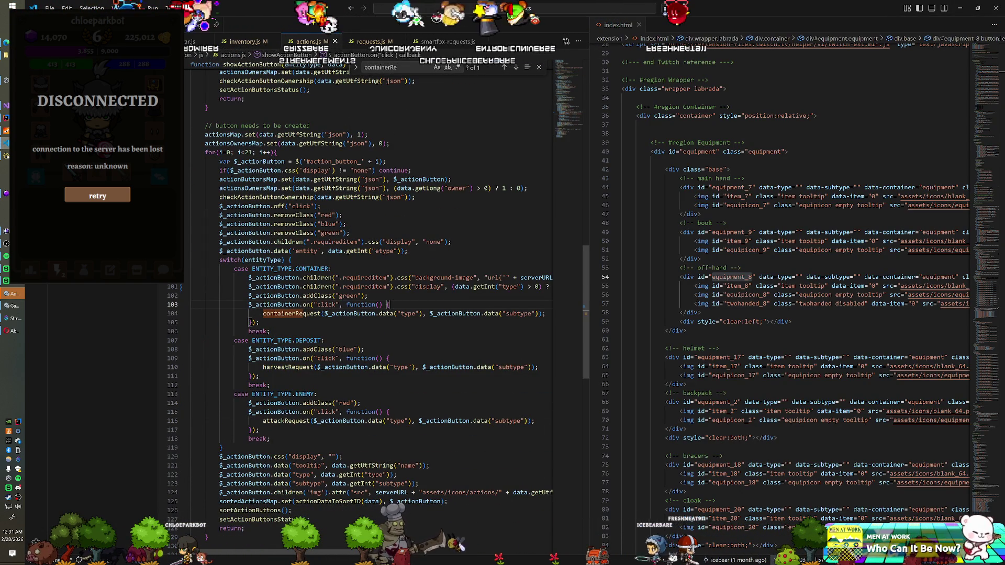
{"action": "key", "text": "Return"}
{"action": "type", "text": "/*"}
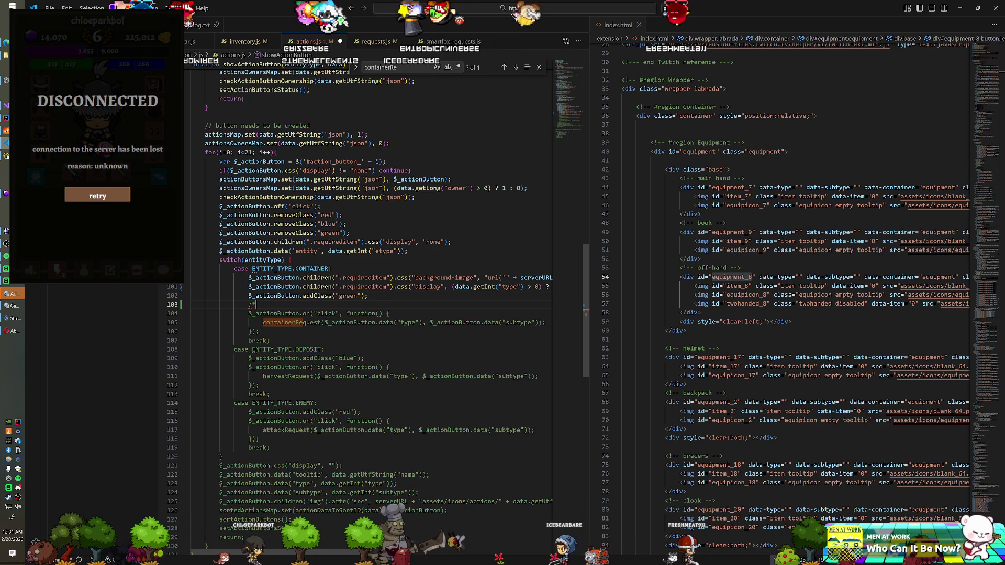
{"action": "key", "text": "Return"}
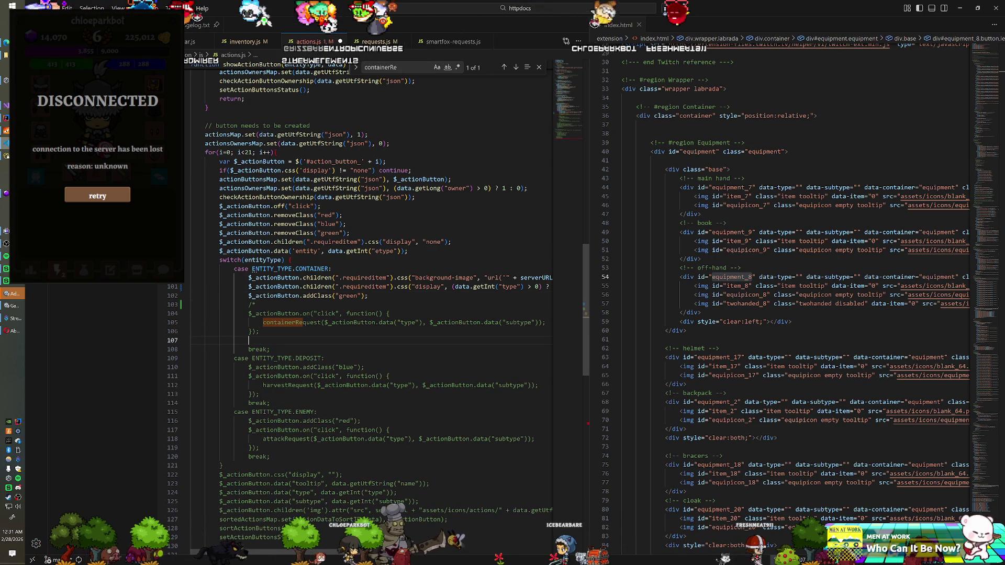
{"action": "type", "text": "*/"}
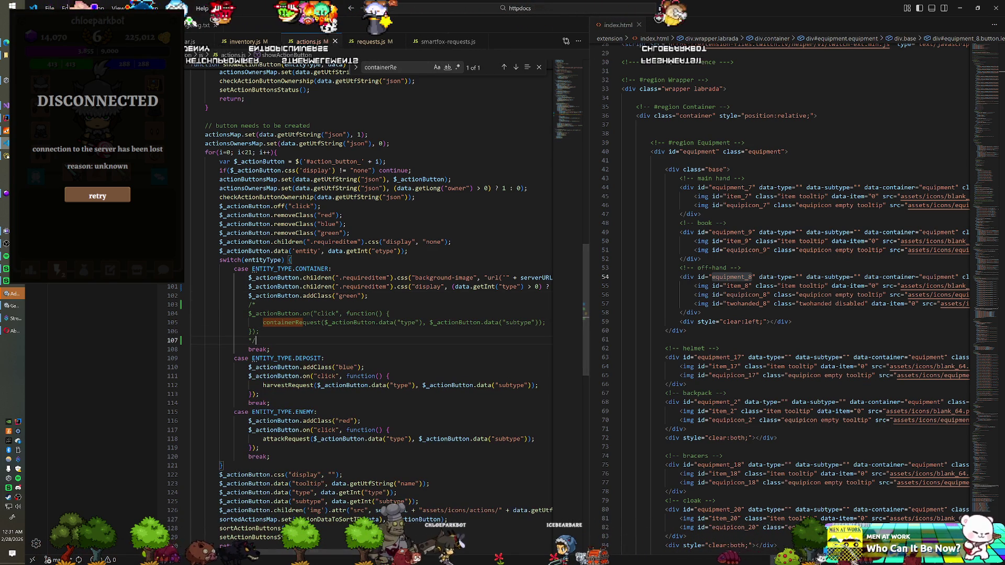
{"action": "key", "text": "alt+Tab"}
{"action": "key", "text": "ctrl+p"}
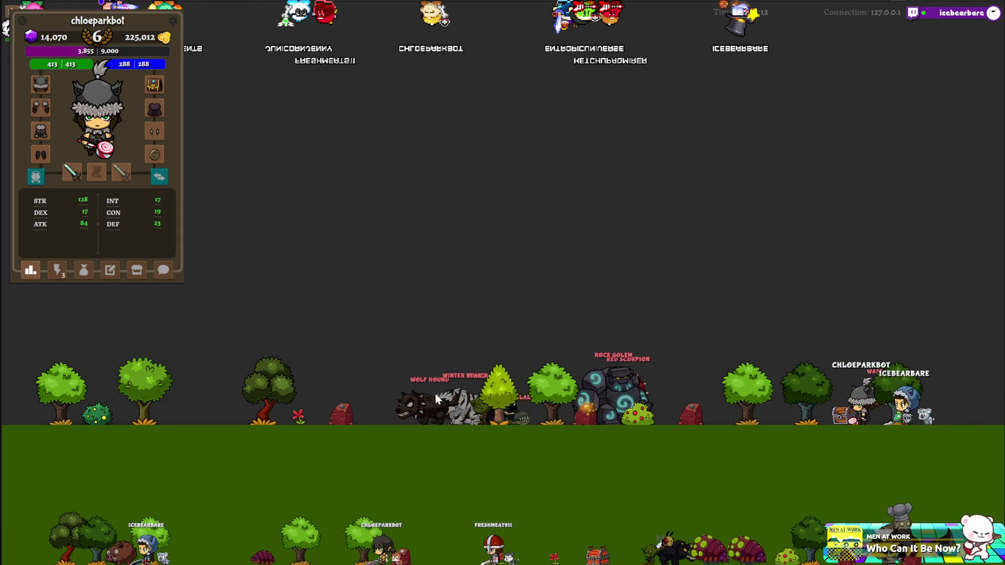
Show the character's nearby action icons in the lightning tab.
{"action": "left_click", "coordinate": [61, 269]}
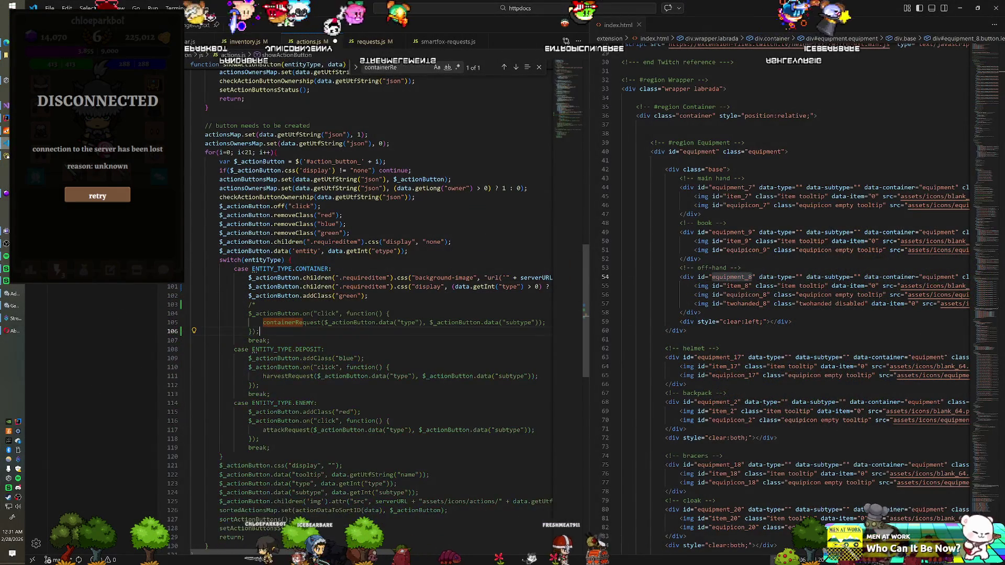
Remove the comment markers around the container click handler and view requests.js.
{"action": "key", "text": "Up"}
{"action": "key", "text": "Up"}
{"action": "key", "text": "Up"}
{"action": "key", "text": "ctrl+shift+k"}
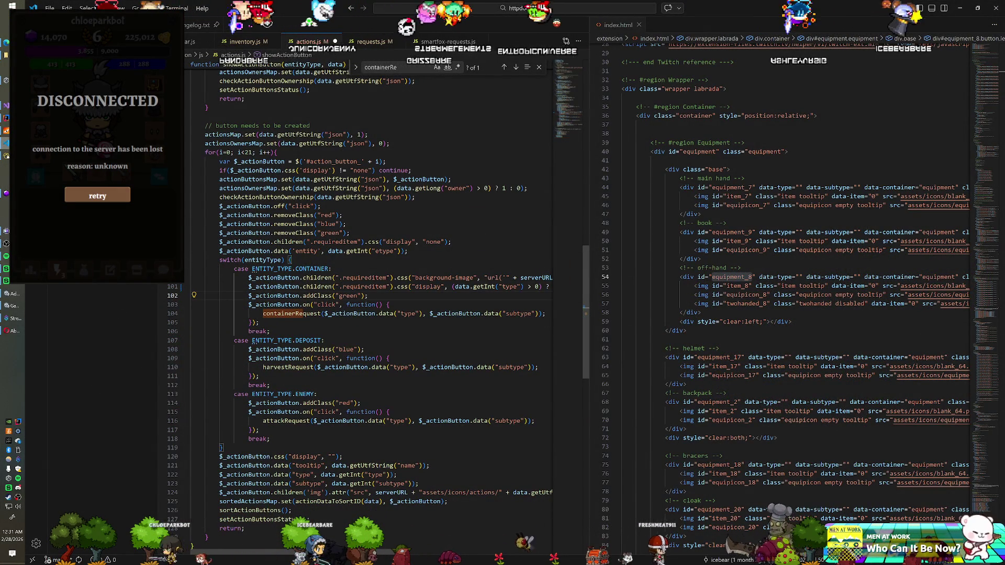
{"action": "left_click", "coordinate": [371, 41]}
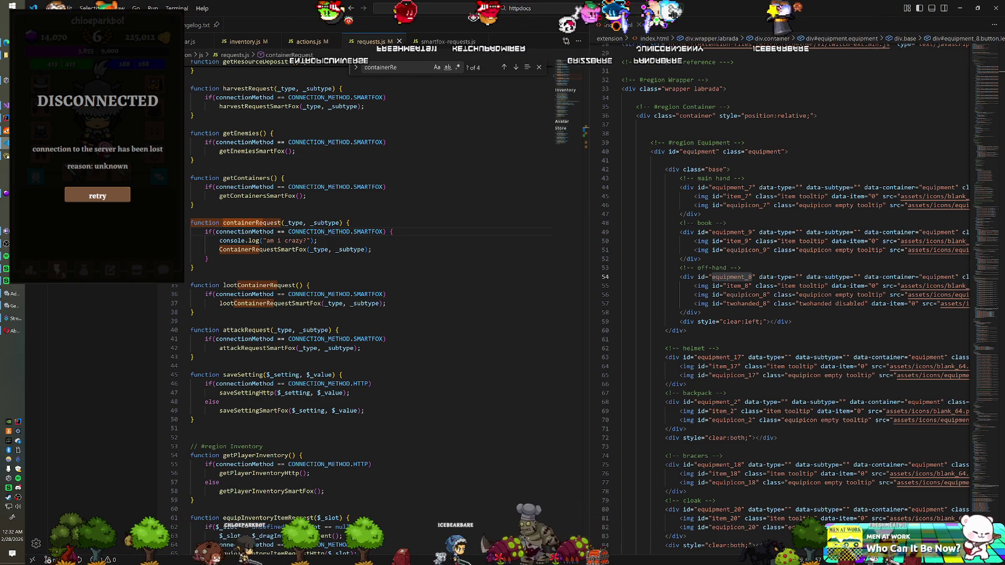
Compare containerRequest in requests.js with the version in smartfox-requests.js.
{"action": "key", "text": "ctrl+Page_Down"}
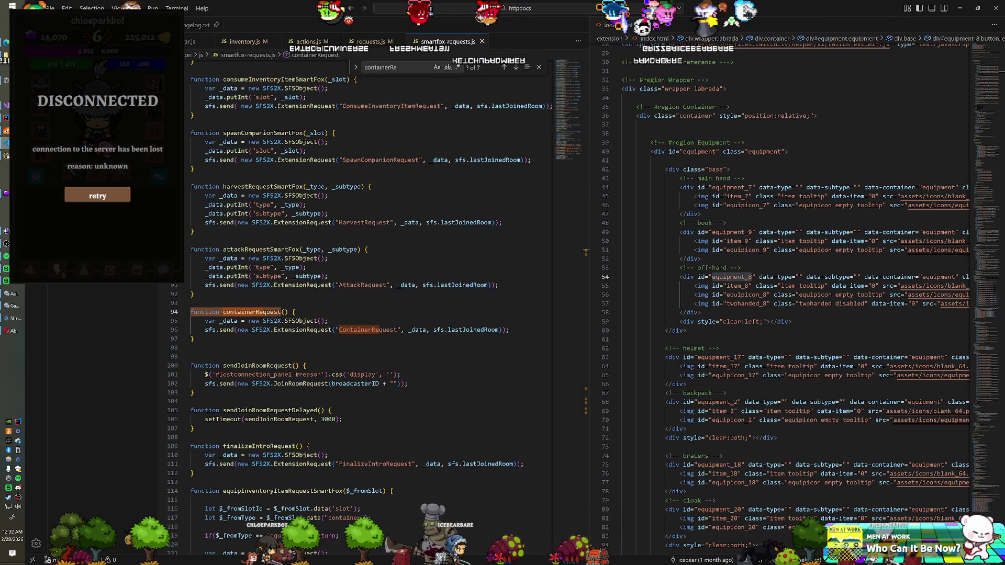
{"action": "key", "text": "ctrl+Page_Up"}
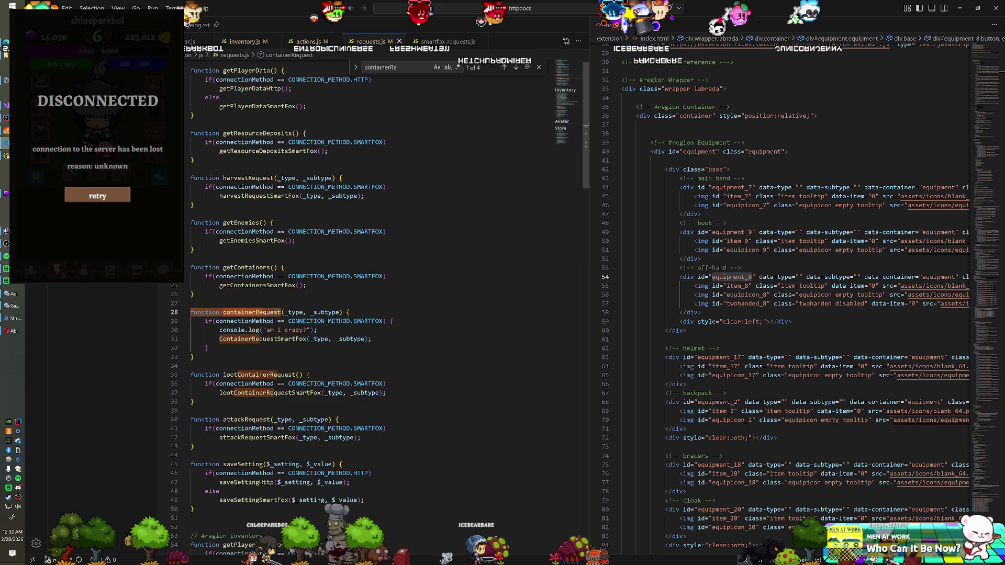
{"action": "key", "text": "ctrl+Page_Down"}
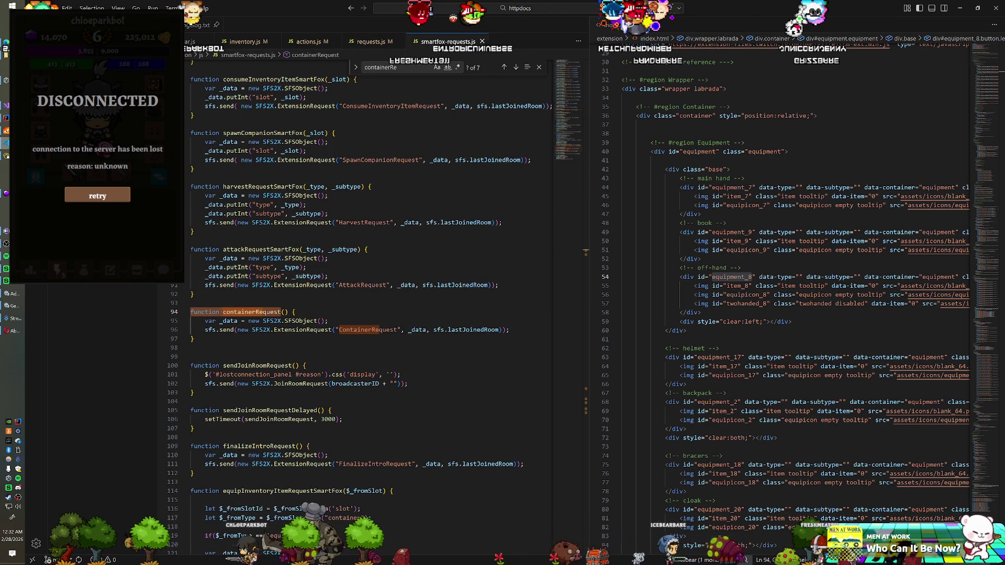
{"action": "key", "text": "ctrl+Page_Up"}
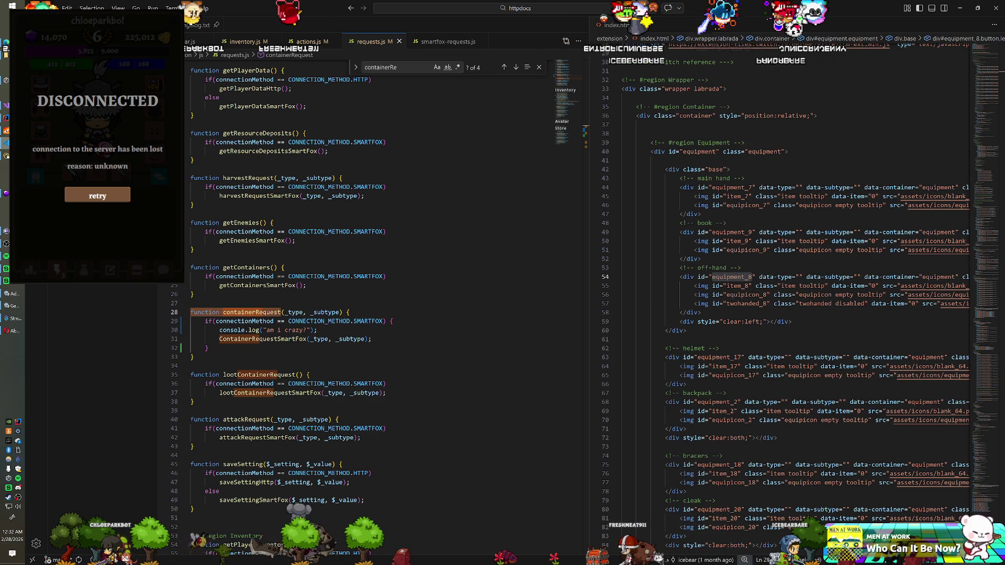
{"action": "key", "text": "ctrl+Page_Down"}
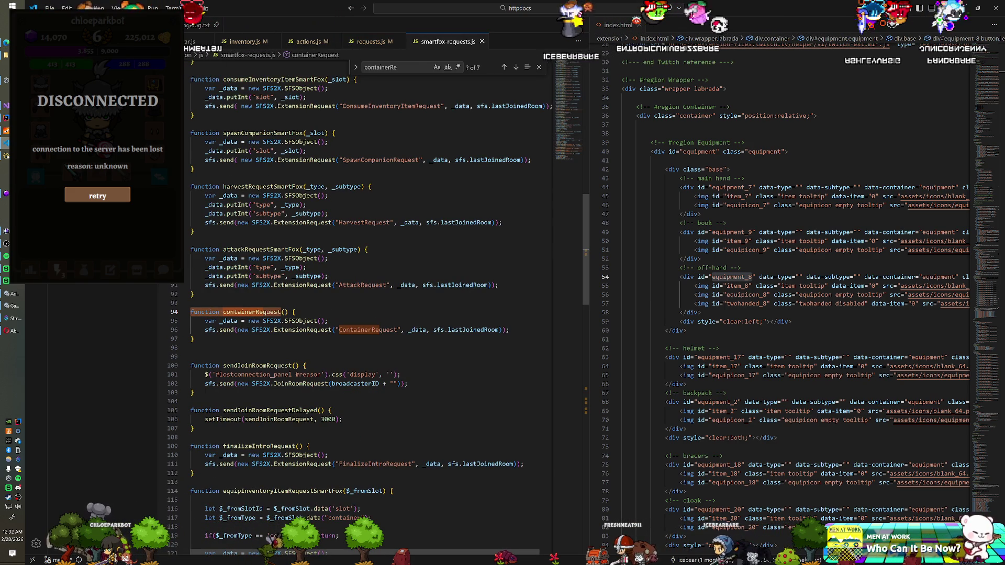
{"action": "key", "text": "ctrl+Page_Up"}
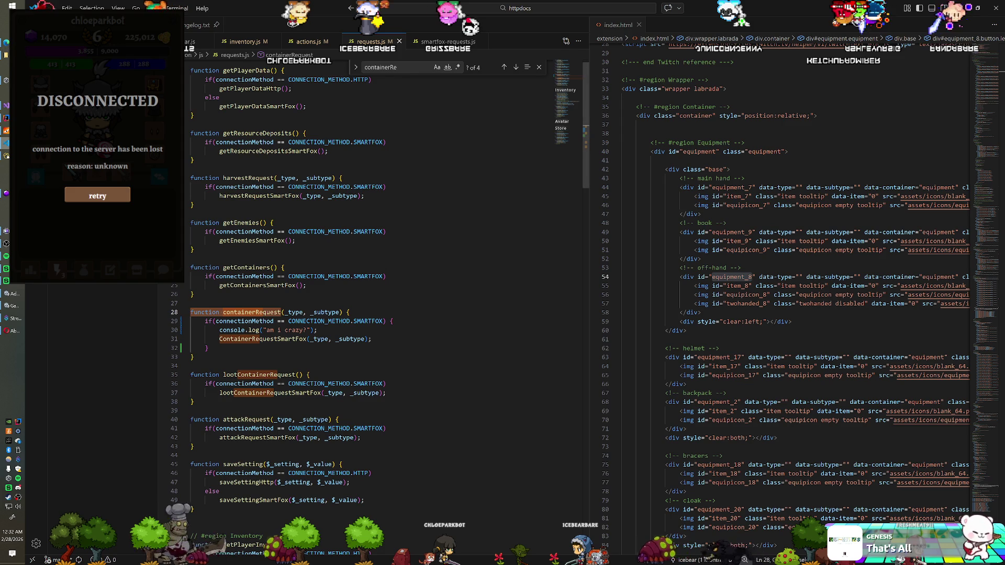
Delete the parameterless containerRequest() function from smartfox-requests.js.
{"action": "key", "text": "ctrl+Page_Down"}
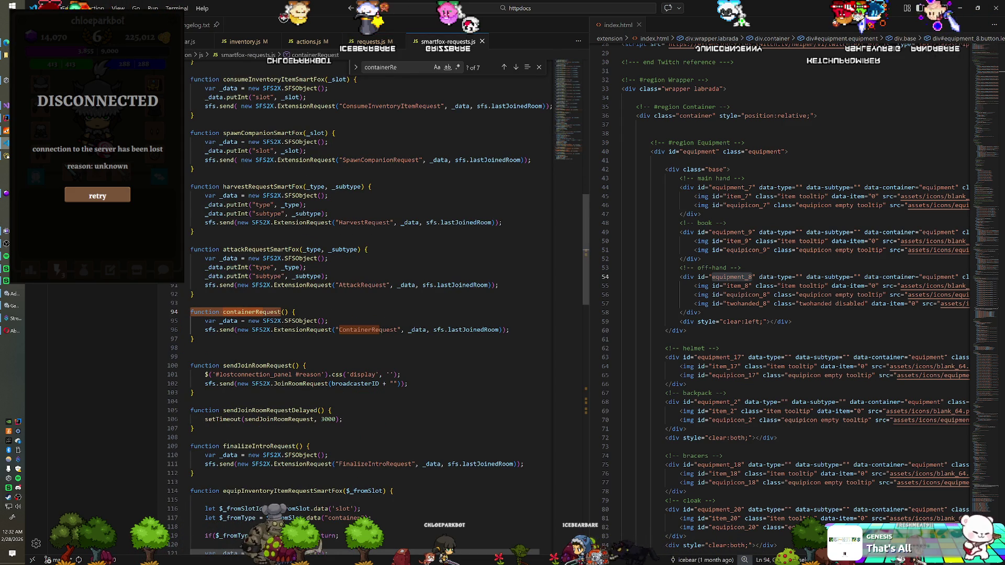
{"action": "key", "text": "shift+Up"}
{"action": "key", "text": "shift+Up"}
{"action": "key", "text": "shift+Up"}
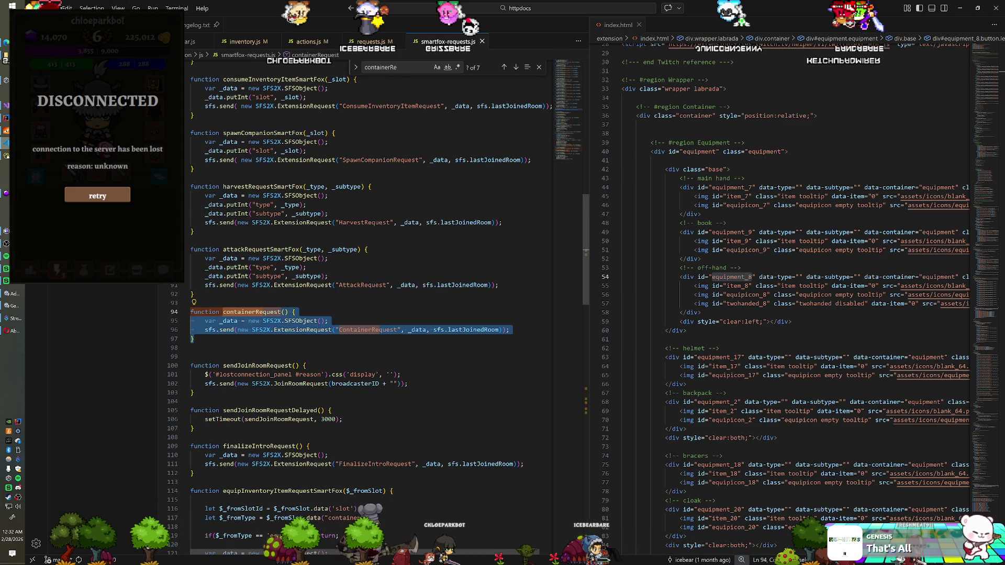
{"action": "key", "text": "Right"}
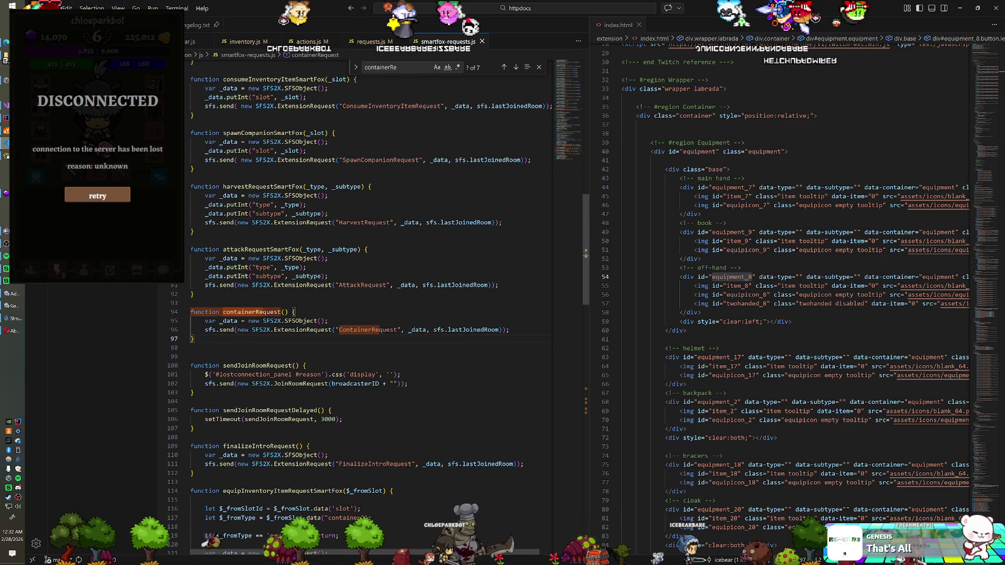
{"action": "key", "text": "shift+Up"}
{"action": "key", "text": "shift+Up"}
{"action": "key", "text": "shift+Up"}
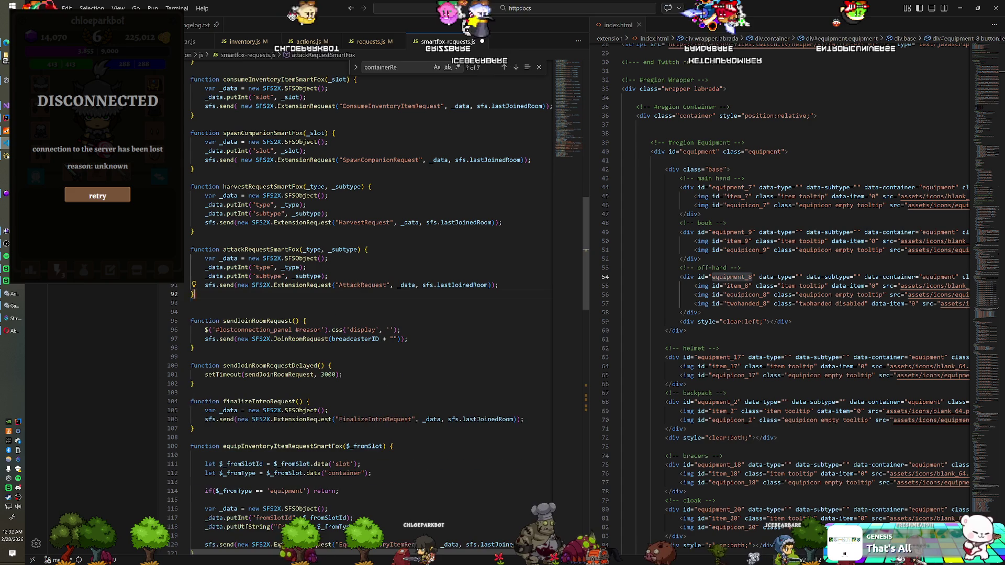
{"action": "left_click", "coordinate": [310, 42]}
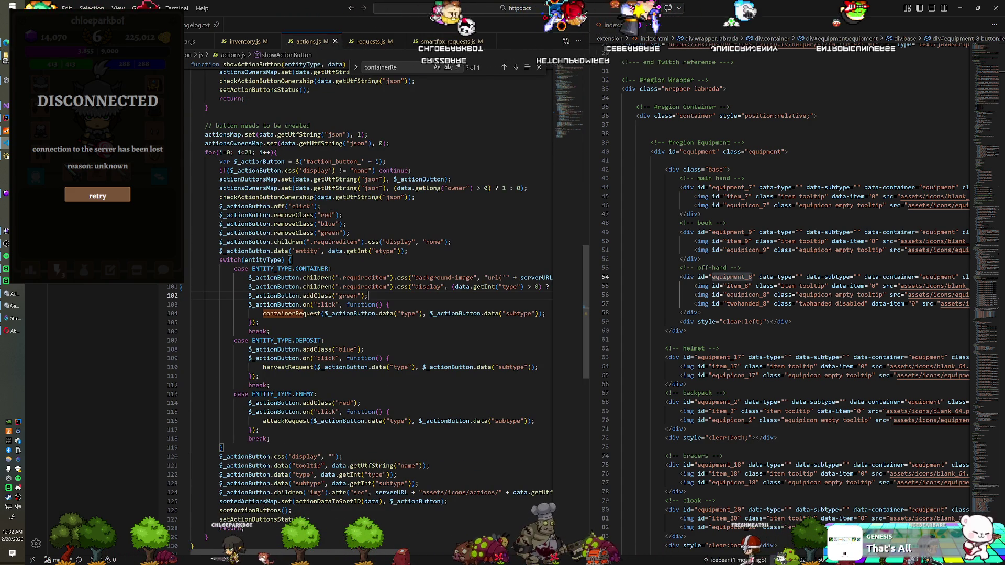
Check the containerRequest call on line 103 of actions.js and smartfox-requests.js, then return to Unity to reload.
{"action": "left_click", "coordinate": [389, 305]}
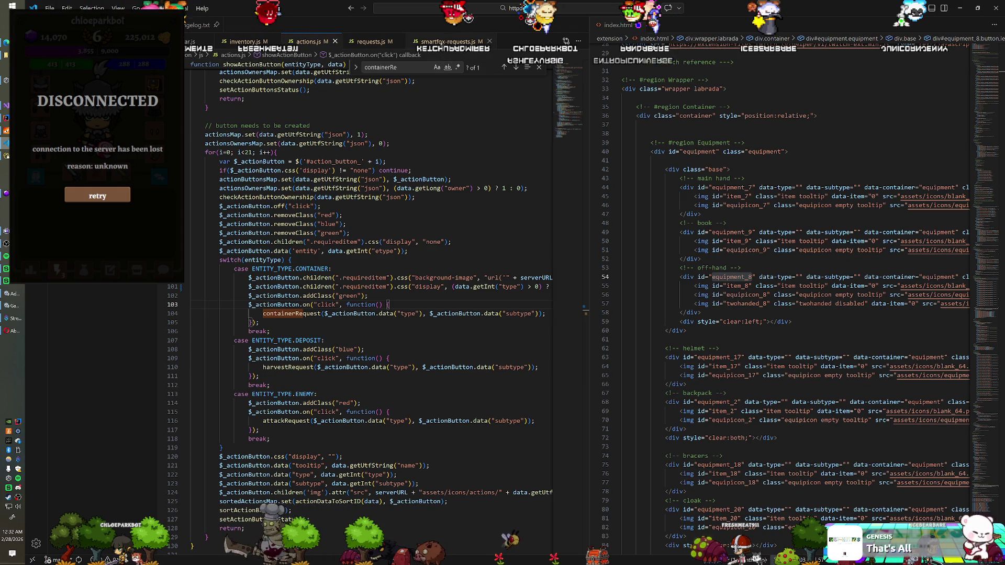
{"action": "left_click", "coordinate": [440, 42]}
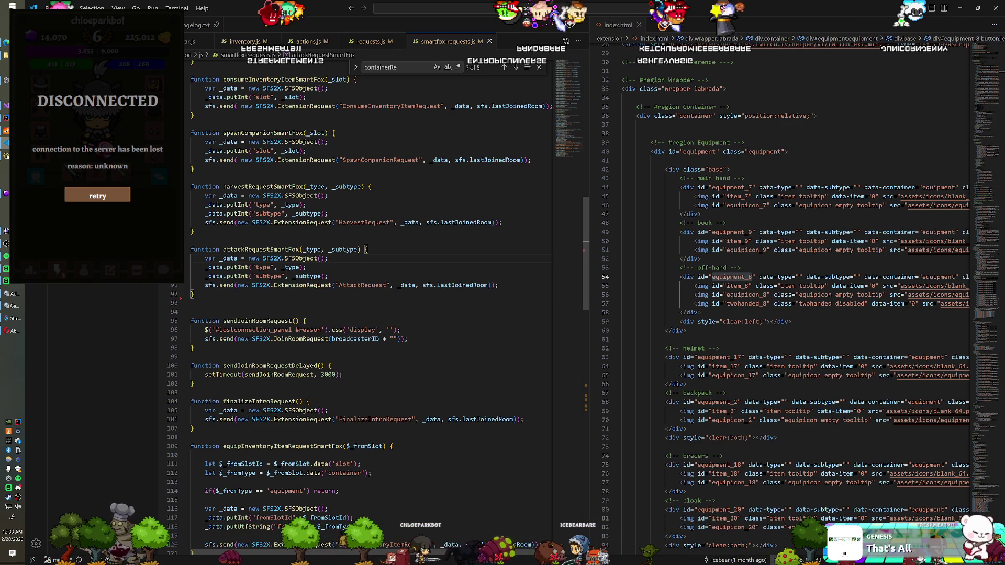
{"action": "key", "text": "alt+Tab"}
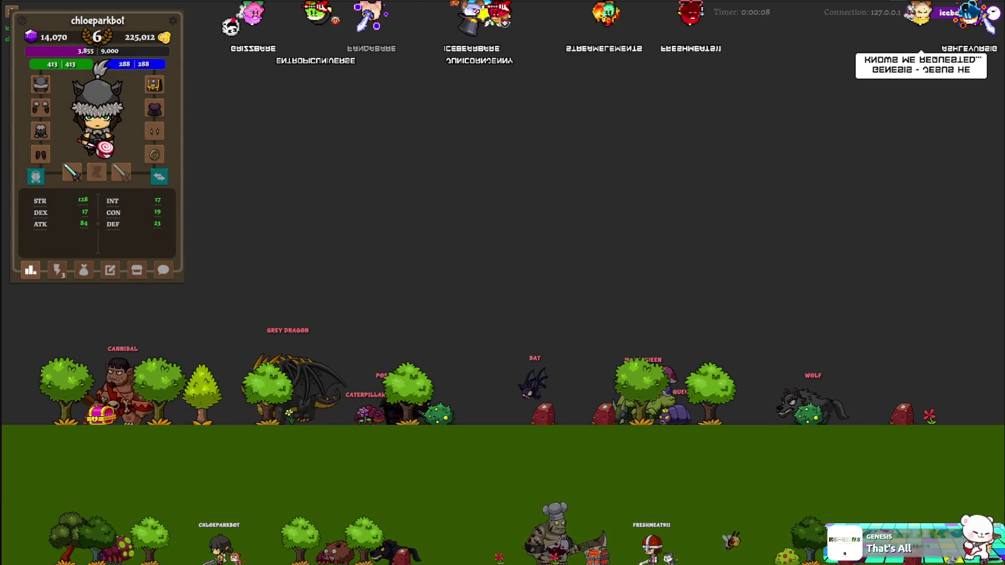
Show the monster icon grid via the lightning tab in the character panel.
{"action": "left_click", "coordinate": [57, 271]}
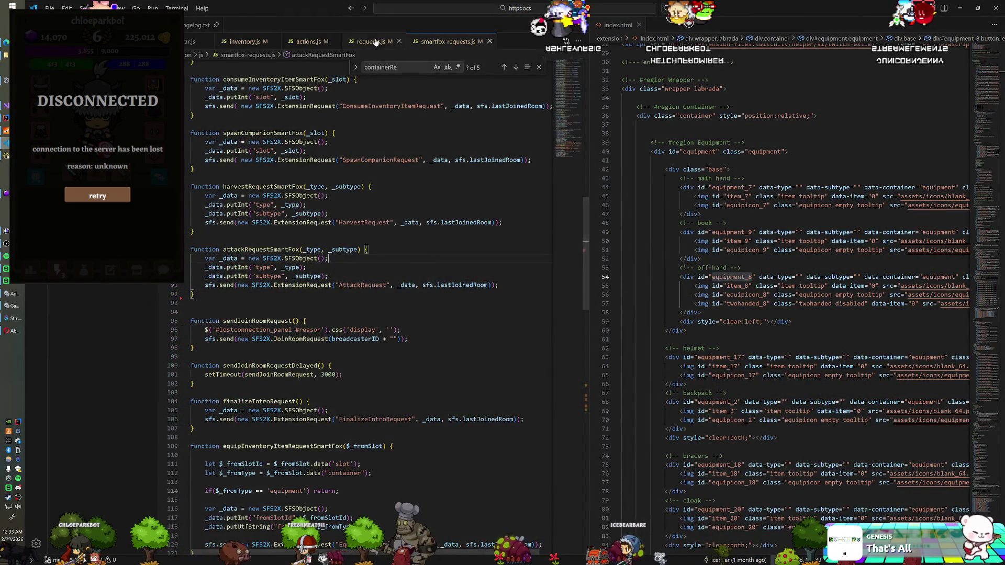
Restore the missing 'c' in containerRequestSmartFox on line 31 of requests.js and save.
{"action": "left_click", "coordinate": [375, 41]}
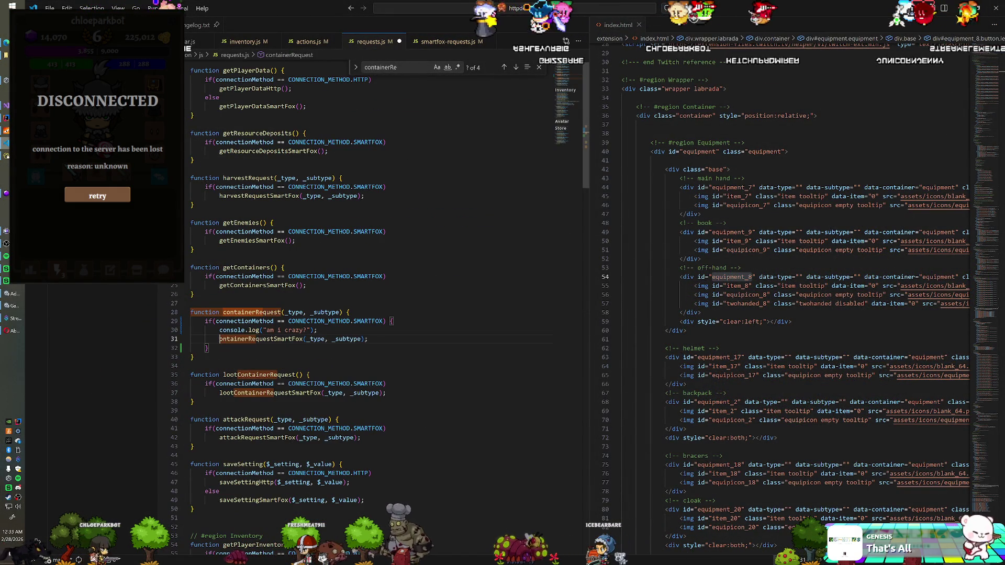
{"action": "type", "text": "c"}
{"action": "left_click", "coordinate": [386, 276]}
{"action": "key", "text": "ctrl+s"}
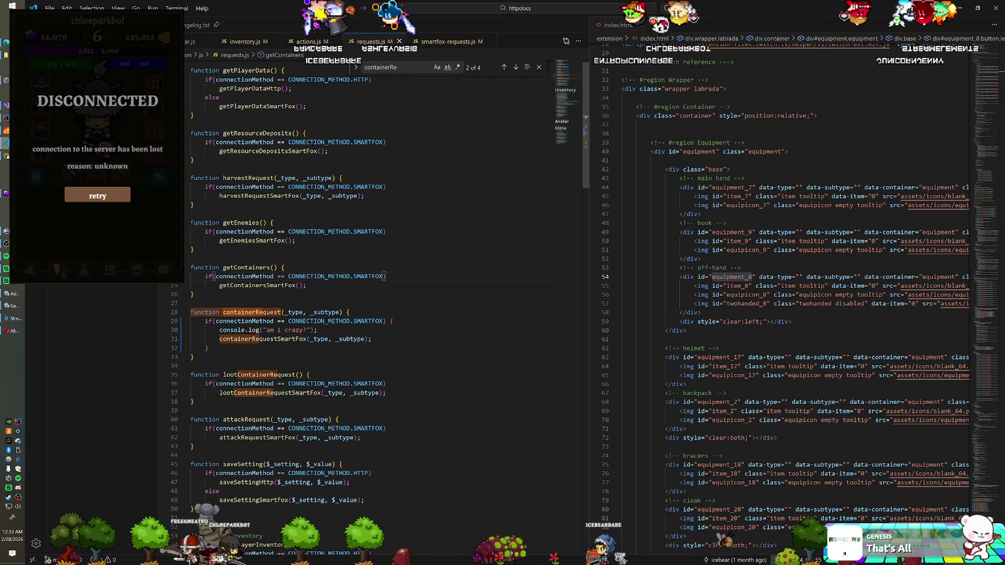
Paste the putInt type and subtype lines into containerRequestSmartFox in smartfox-requests.js.
{"action": "key", "text": "ctrl+Page_Down"}
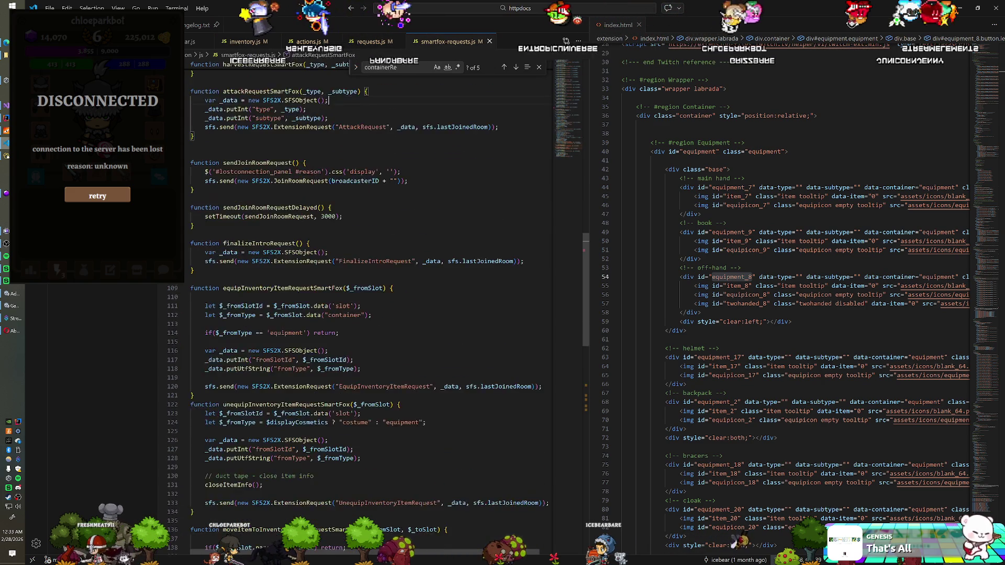
{"action": "scroll", "coordinate": [367, 293], "scroll_direction": "down", "scroll_amount": 15}
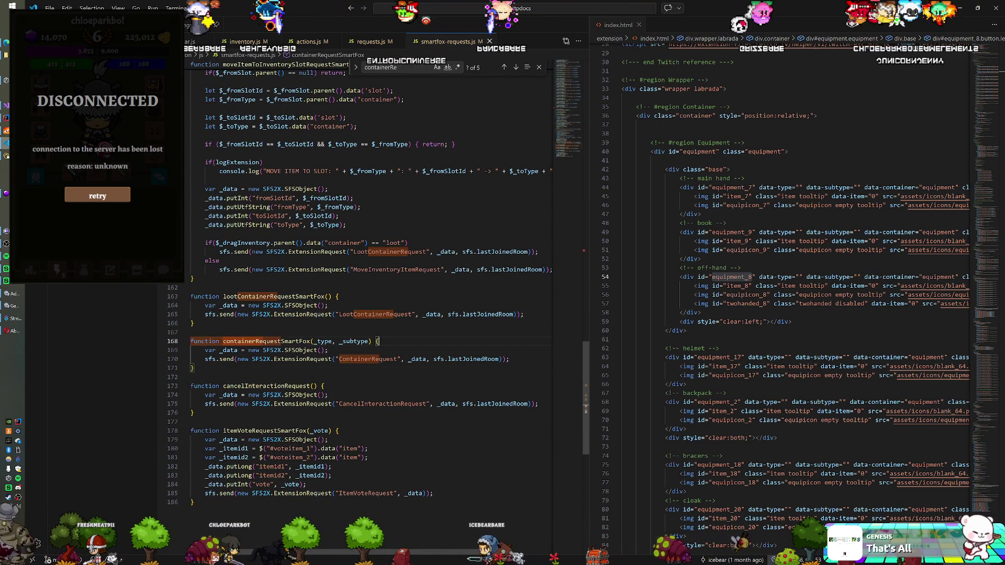
{"action": "key", "text": "Return"}
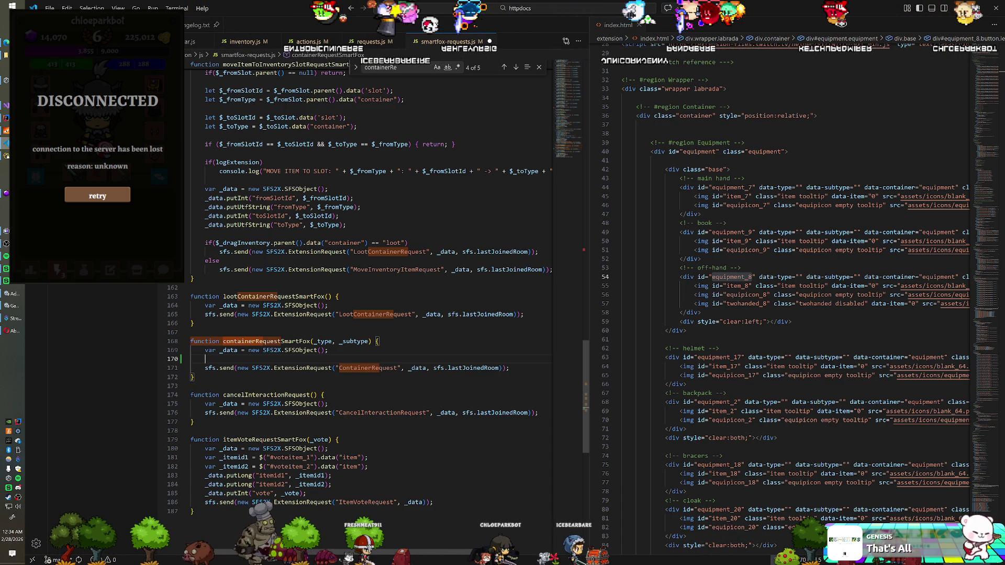
{"action": "scroll", "coordinate": [367, 288], "scroll_direction": "up", "scroll_amount": 10}
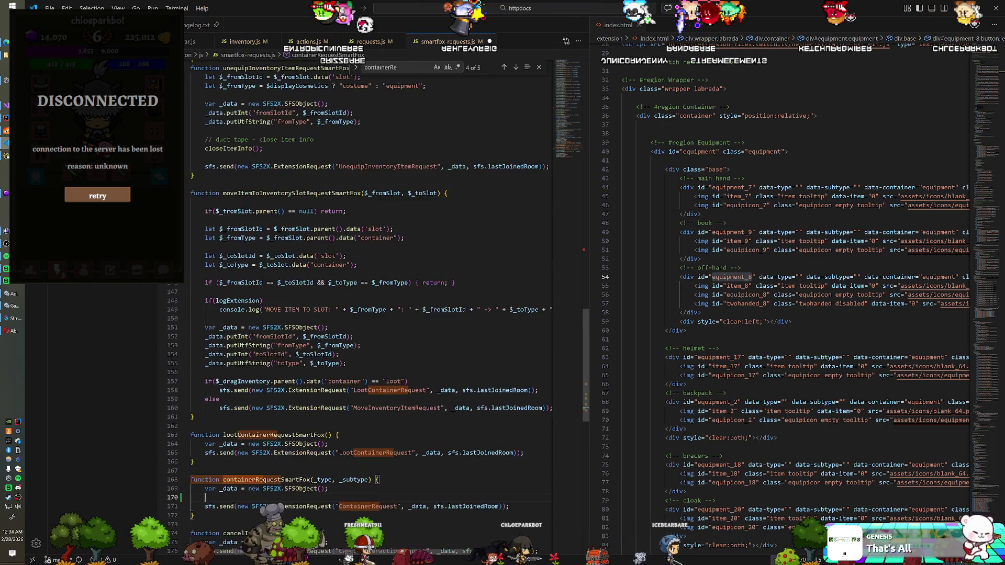
{"action": "scroll", "coordinate": [366, 288], "scroll_direction": "up", "scroll_amount": 10}
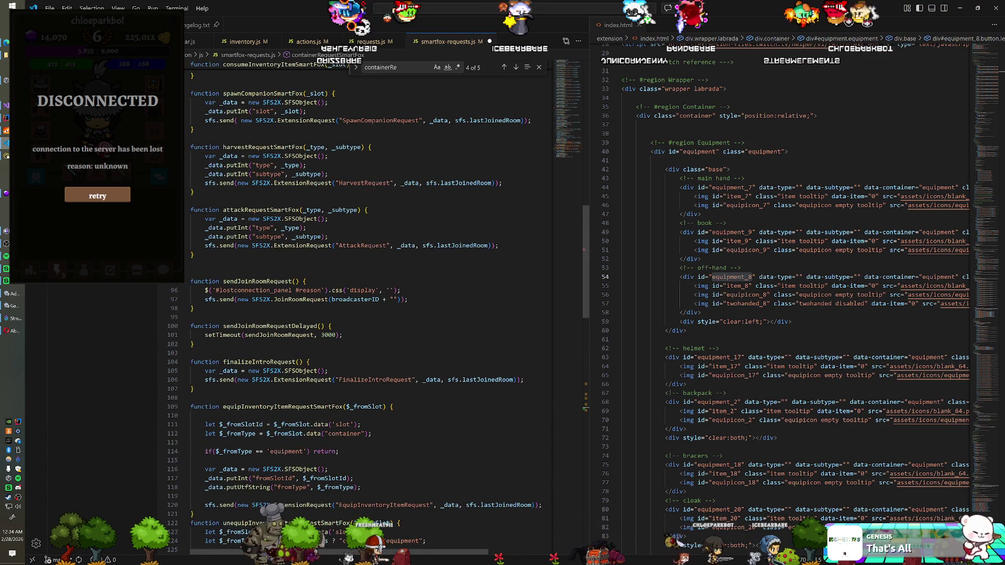
{"action": "scroll", "coordinate": [367, 288], "scroll_direction": "down", "scroll_amount": 1}
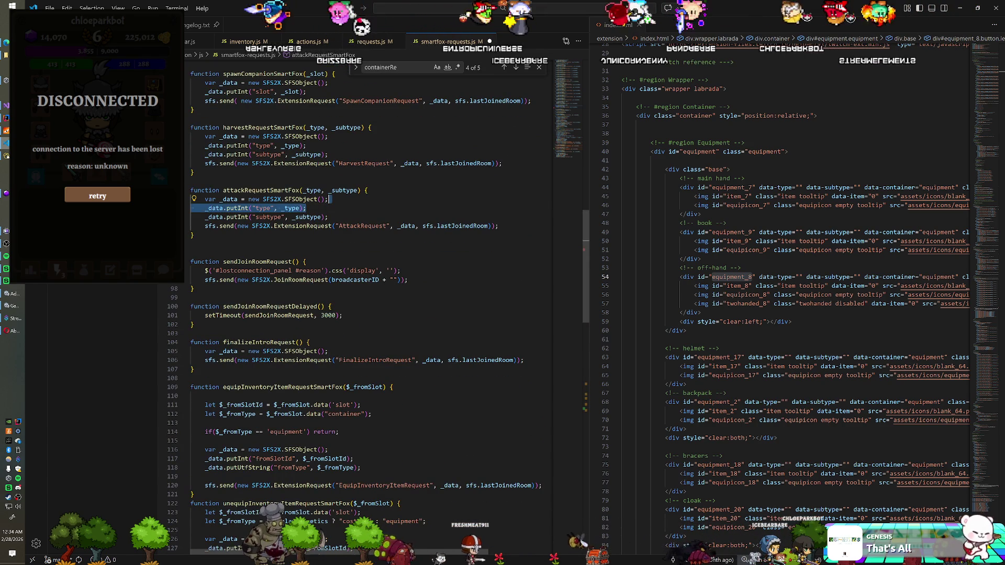
{"action": "scroll", "coordinate": [367, 288], "scroll_direction": "down", "scroll_amount": 11}
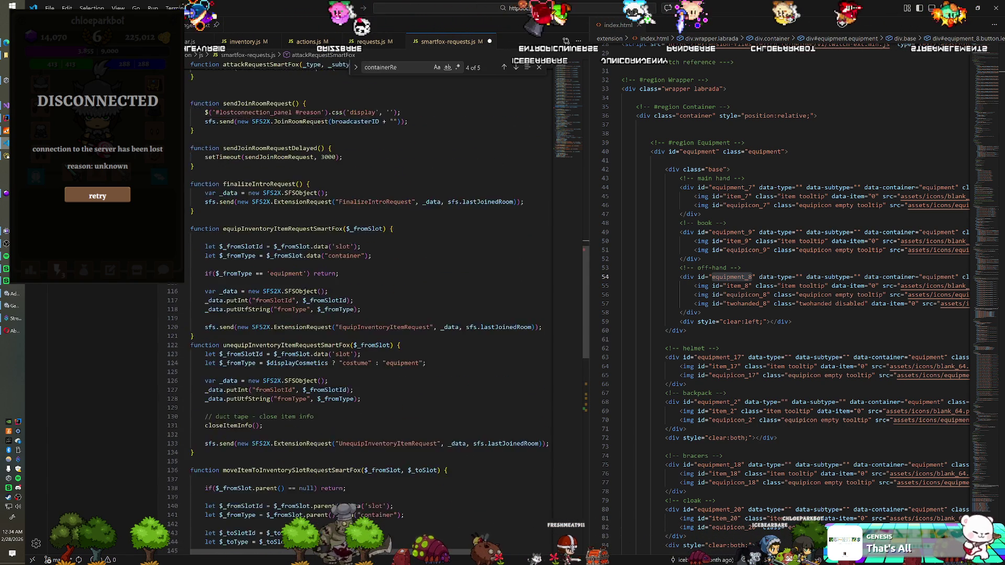
{"action": "scroll", "coordinate": [367, 288], "scroll_direction": "down", "scroll_amount": 10}
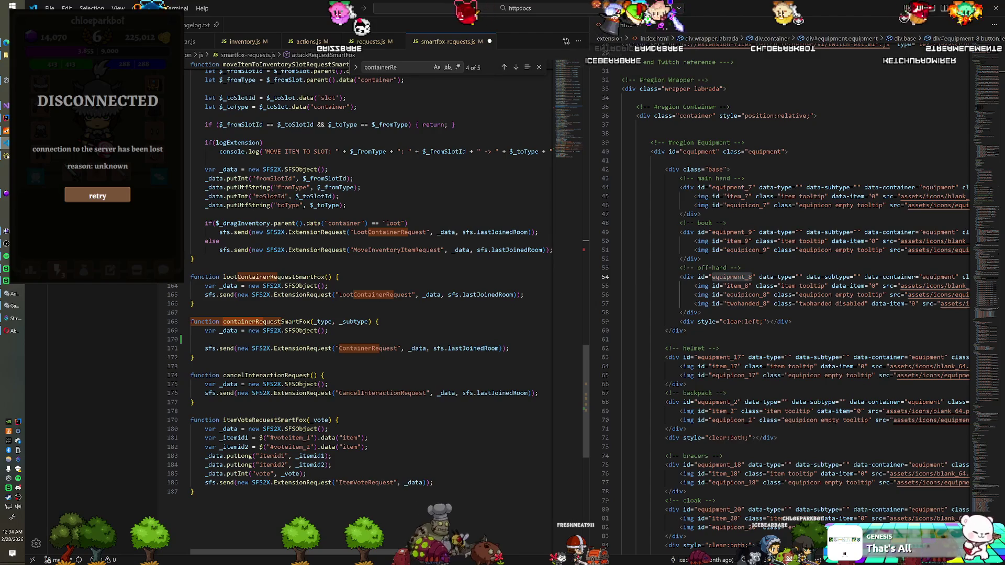
{"action": "type", "text": "_data.putInt(\"type\", _type);     _data.putInt(\"subtype\", _subtype);"}
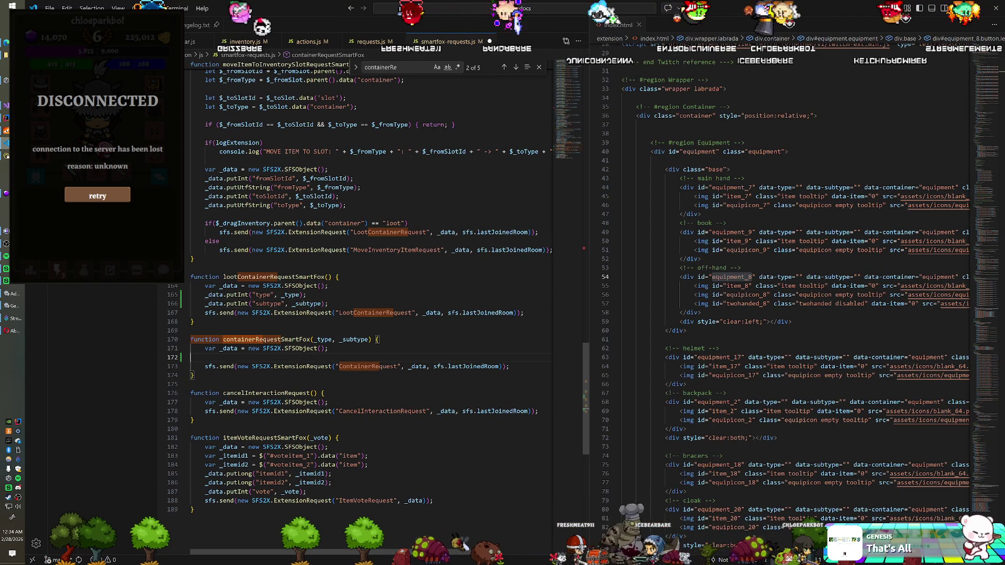
{"action": "type", "text": "_data.putInt(\"type\", _type); _data.putInt(\"subtype\", _subtype);"}
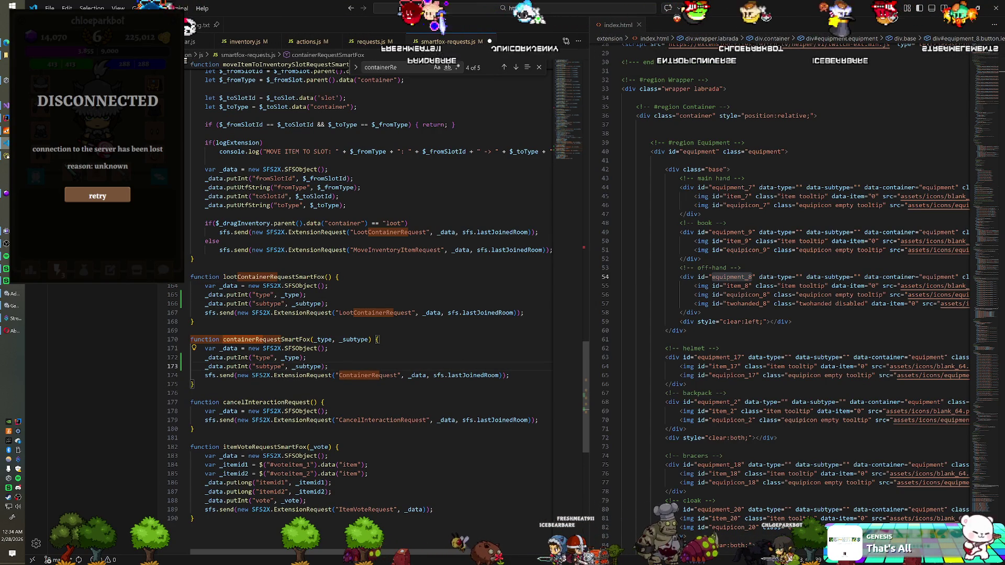
{"action": "left_click_drag", "start_coordinate": [328, 303], "coordinate": [331, 285]}
{"action": "key", "text": "BackSpace"}
{"action": "left_click", "coordinate": [328, 330]}
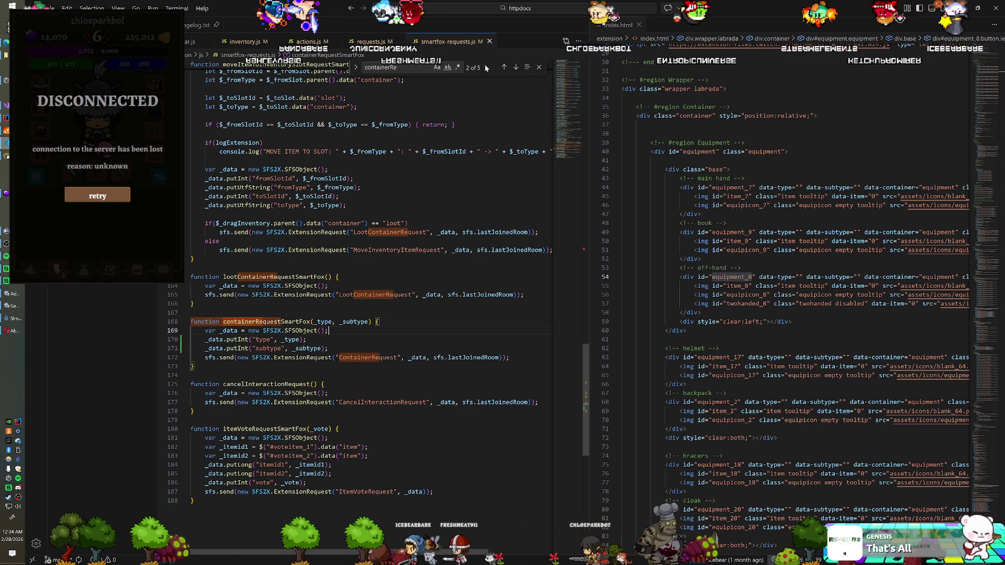
Close the search, show the project file tree, and switch to IntelliJ IDEA.
{"action": "key", "text": "Escape"}
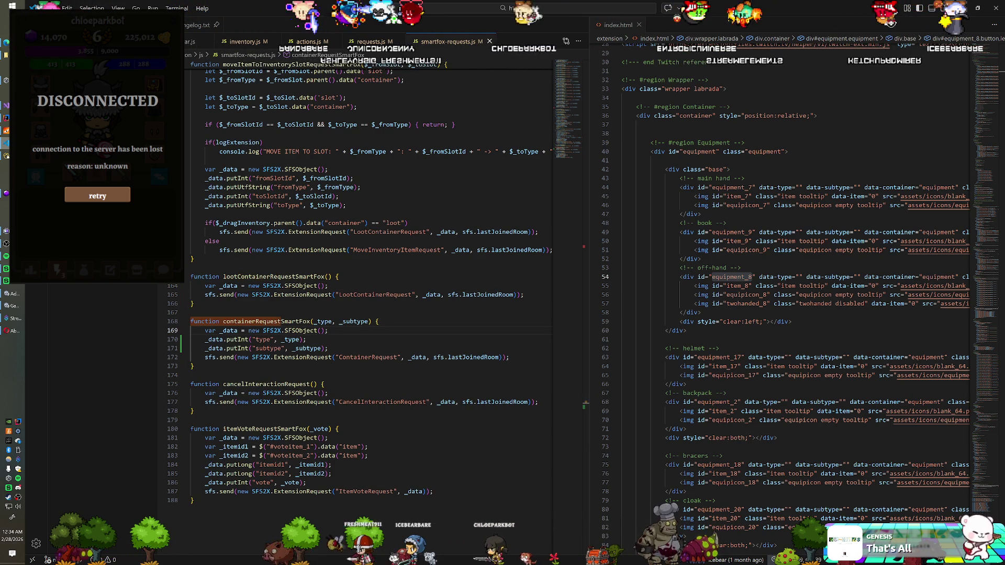
{"action": "key", "text": "ctrl+shift+e"}
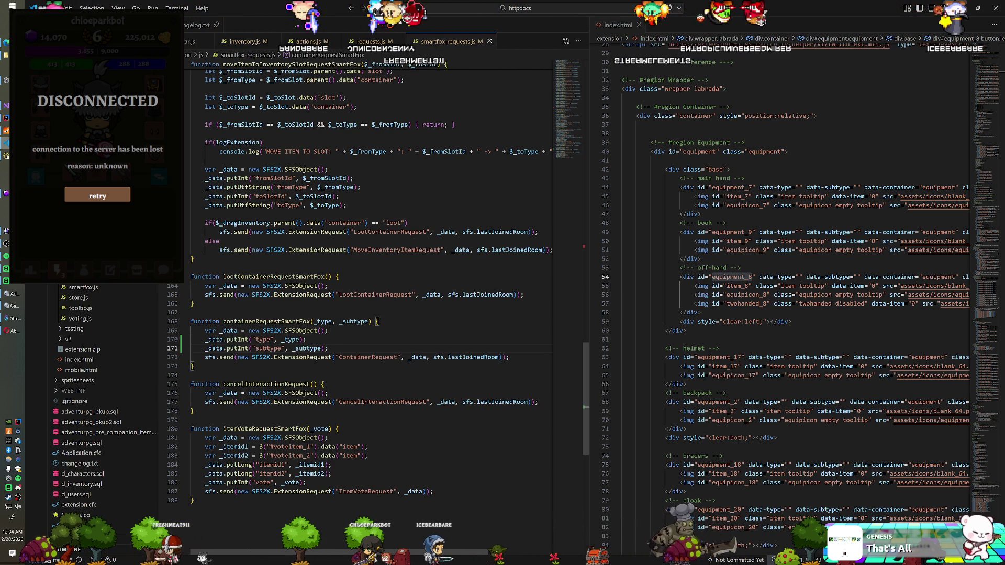
{"action": "left_click", "coordinate": [305, 339]}
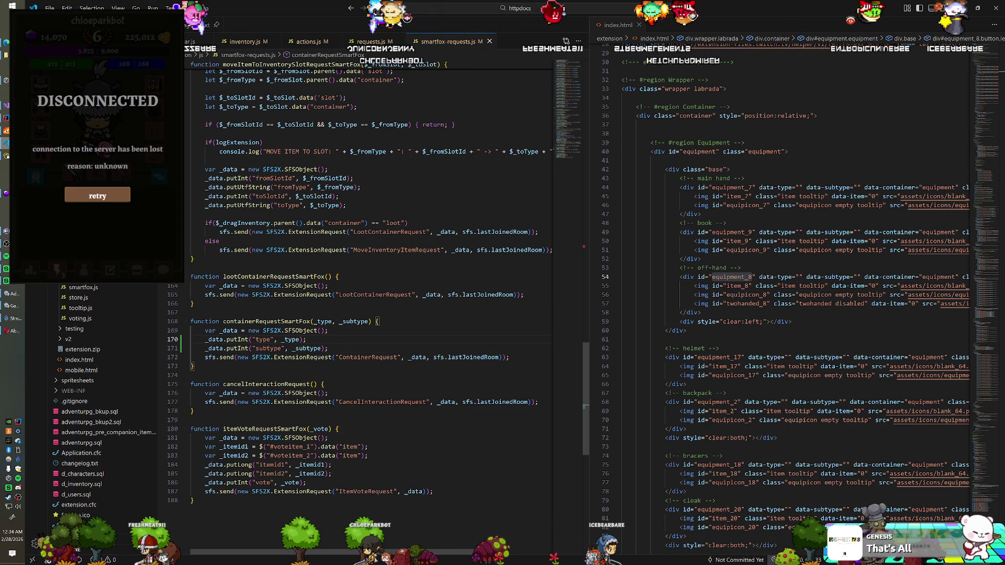
{"action": "key", "text": "alt+Tab"}
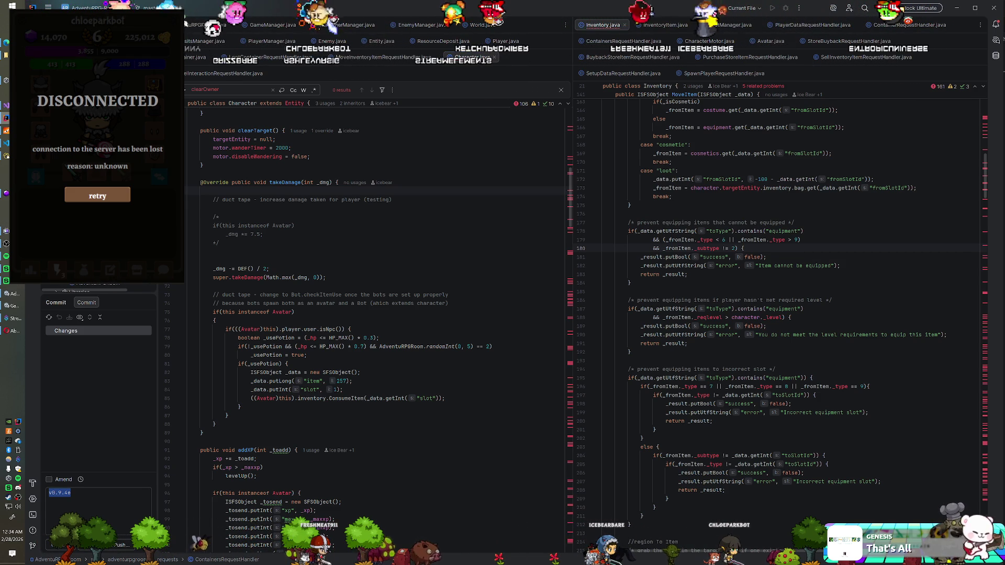
Show ContainerRequestHandler.java in the left editor pane beside PlayerDataRequestHandler.java.
{"action": "left_click", "coordinate": [910, 25]}
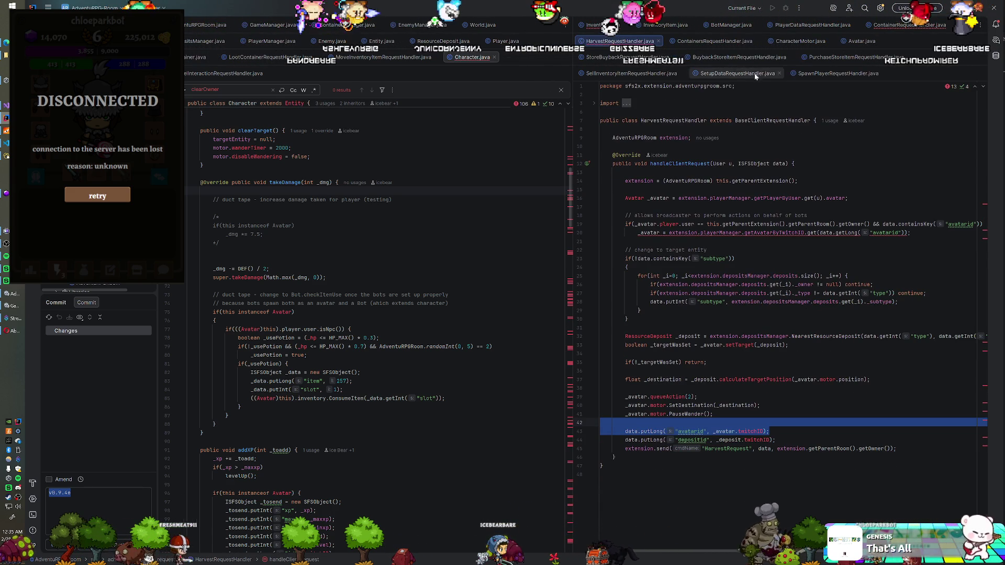
{"action": "mouse_move", "coordinate": [888, 29]}
{"action": "left_mouse_down"}
{"action": "mouse_move", "coordinate": [326, 73]}
{"action": "mouse_move", "coordinate": [335, 72]}
{"action": "left_mouse_up"}
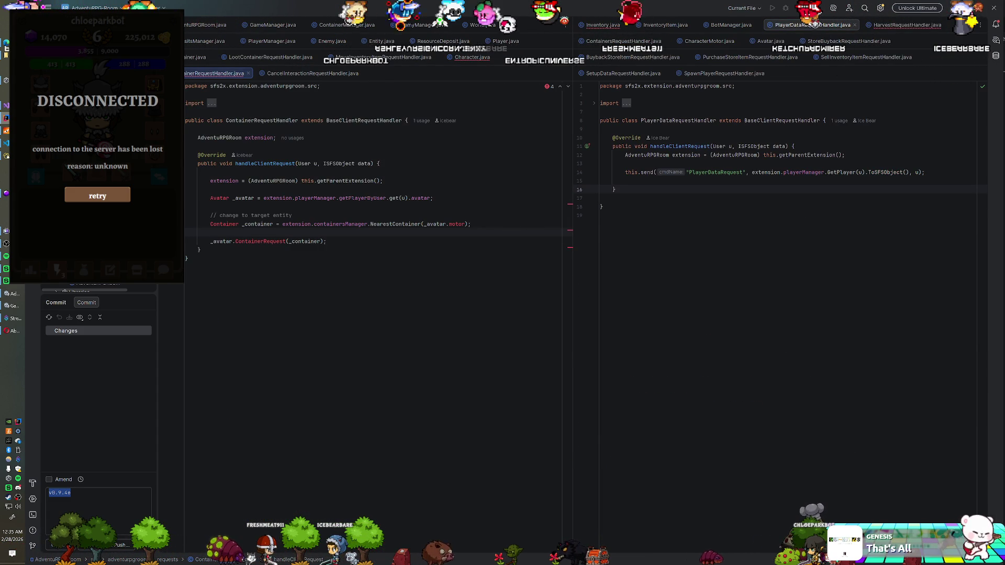
Select the subtype lookup block, lines 22–30, in HarvestRequestHandler.java.
{"action": "left_click", "coordinate": [891, 27]}
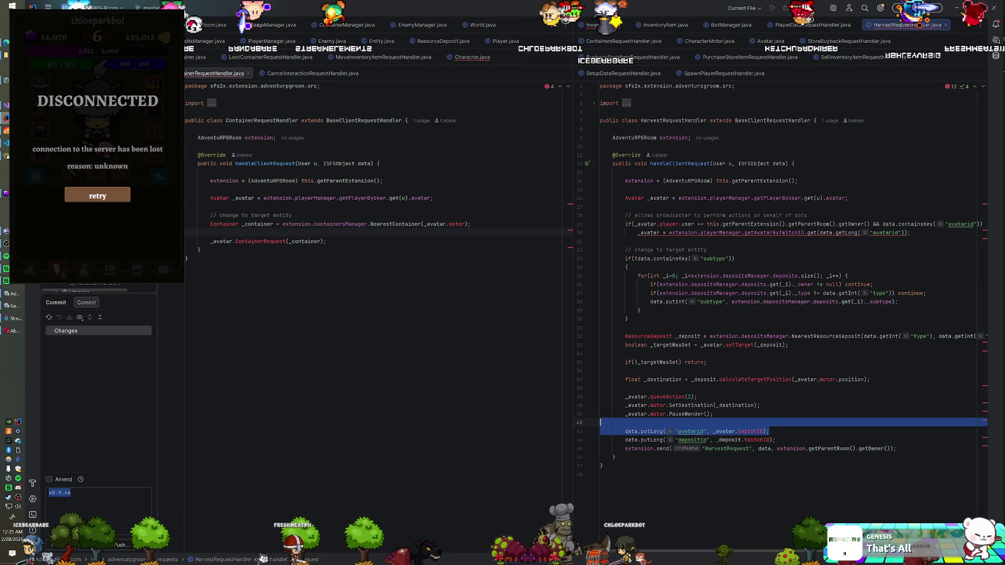
{"action": "left_click", "coordinate": [627, 319]}
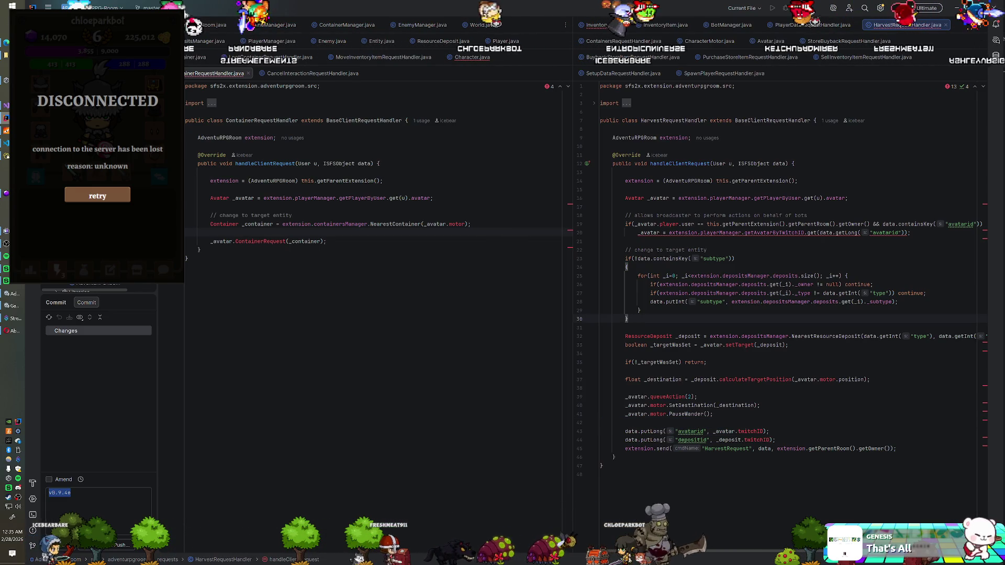
{"action": "left_click", "coordinate": [625, 250]}
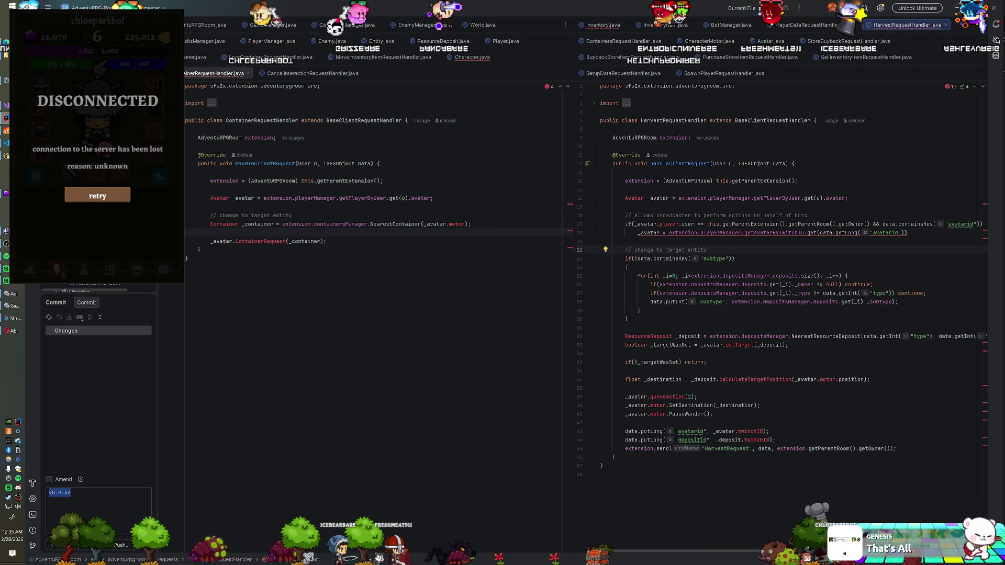
{"action": "left_click", "coordinate": [627, 319], "text": "shift"}
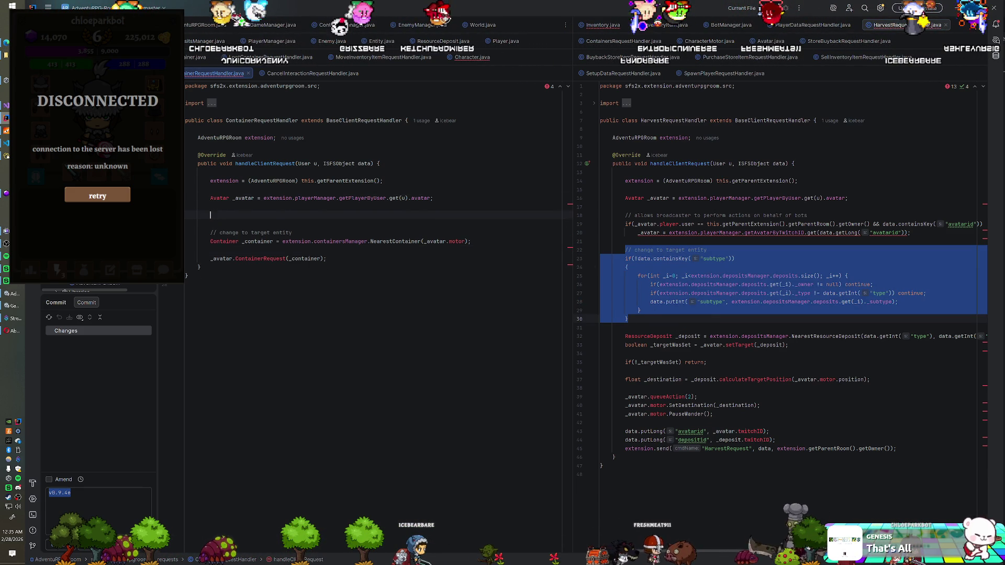
Paste the subtype lookup block and change its depositsManager references to containersManager.
{"action": "type", "text": "// change to target entity         if(!data.containsKey(\"subtype\"))         {             for(int _i=0; _i<extension.depositsManager.deposits.size(); _i++) {                 if(extension.depositsManager.deposits.get(_i)._owner != null) continue;                 if(extension.depositsManager.deposits.get(_i)._type != data.getInt(\"type\")) continue;                 data.putInt(\"subtype\", extension.depositsManager.deposits.get(_i)._subtype);             }         }"}
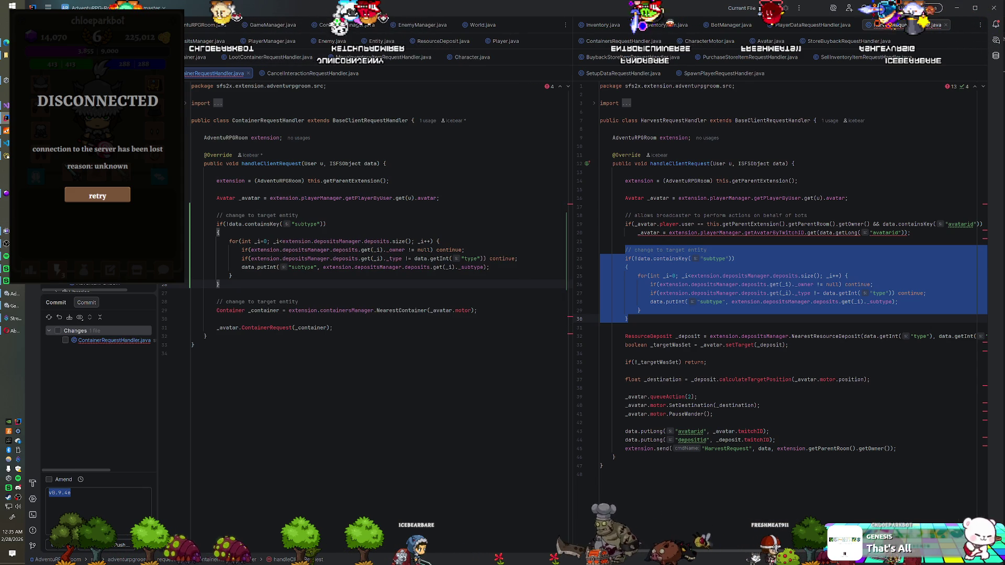
{"action": "left_click", "coordinate": [322, 241]}
{"action": "key", "text": "BackSpace"}
{"action": "key", "text": "BackSpace"}
{"action": "key", "text": "Delete"}
{"action": "key", "text": "Delete"}
{"action": "key", "text": "Delete"}
{"action": "type", "text": "conta"}
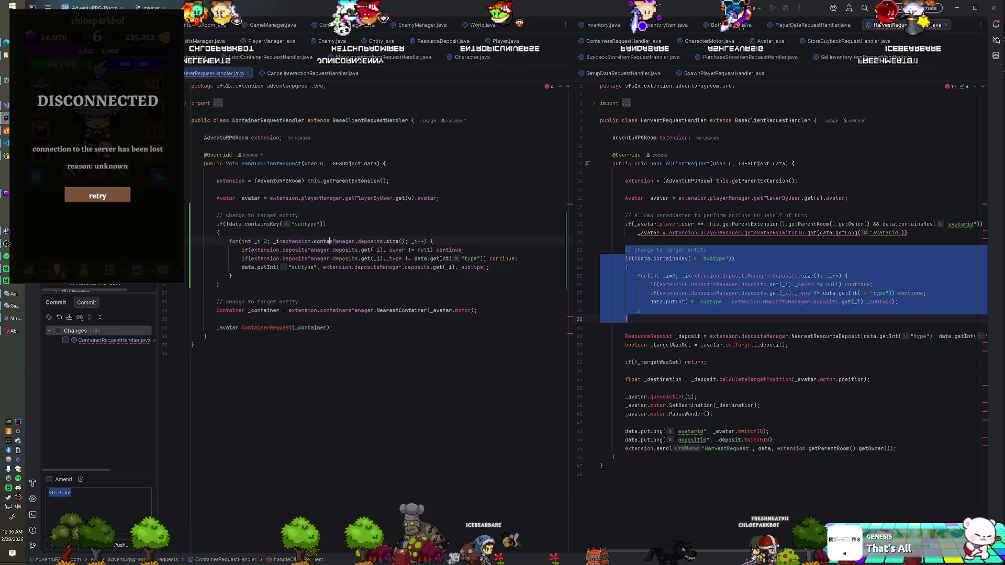
{"action": "type", "text": "iner"}
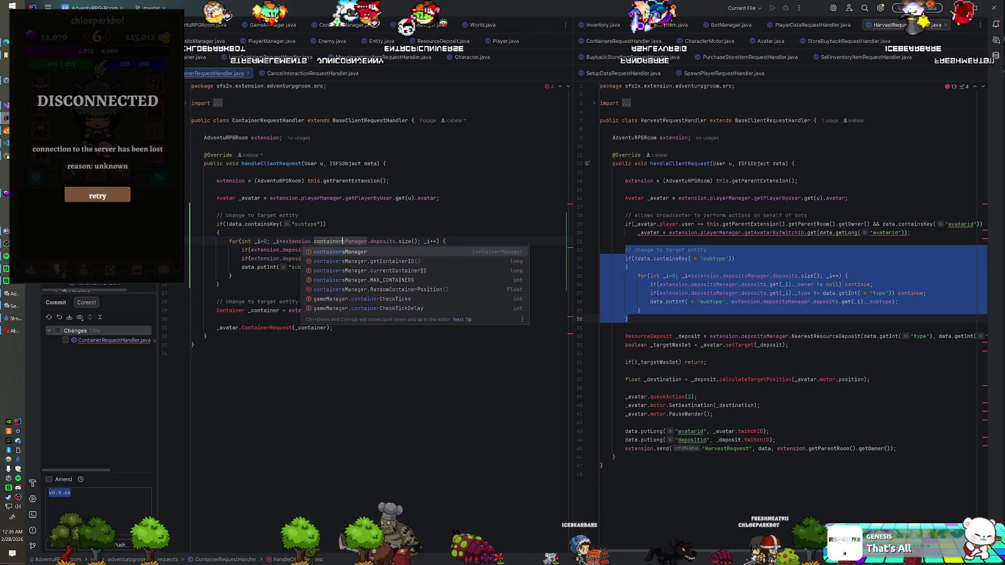
{"action": "left_click", "coordinate": [326, 224]}
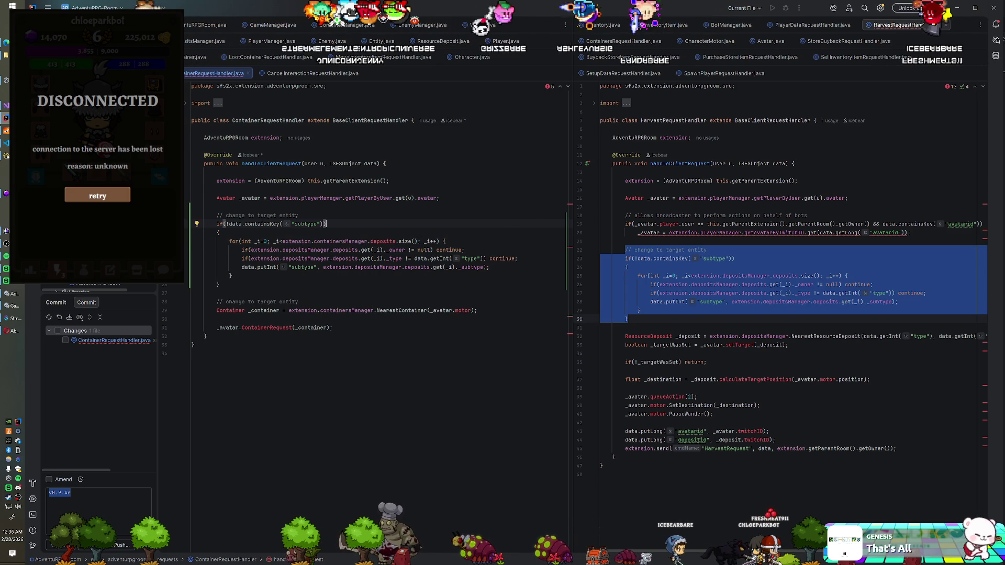
{"action": "key", "text": "ctrl+c"}
{"action": "double_click", "coordinate": [309, 249]}
{"action": "key", "text": "ctrl+v"}
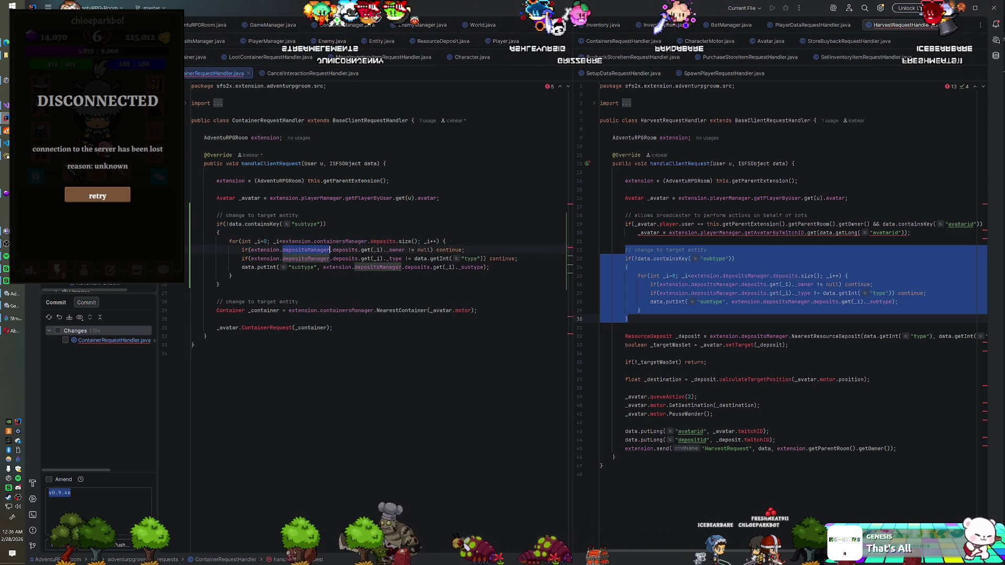
{"action": "double_click", "coordinate": [309, 259]}
{"action": "key", "text": "ctrl+v"}
Replace the remaining deposits and depositsManager references in the loop with containers and containersManager.
{"action": "double_click", "coordinate": [350, 250]}
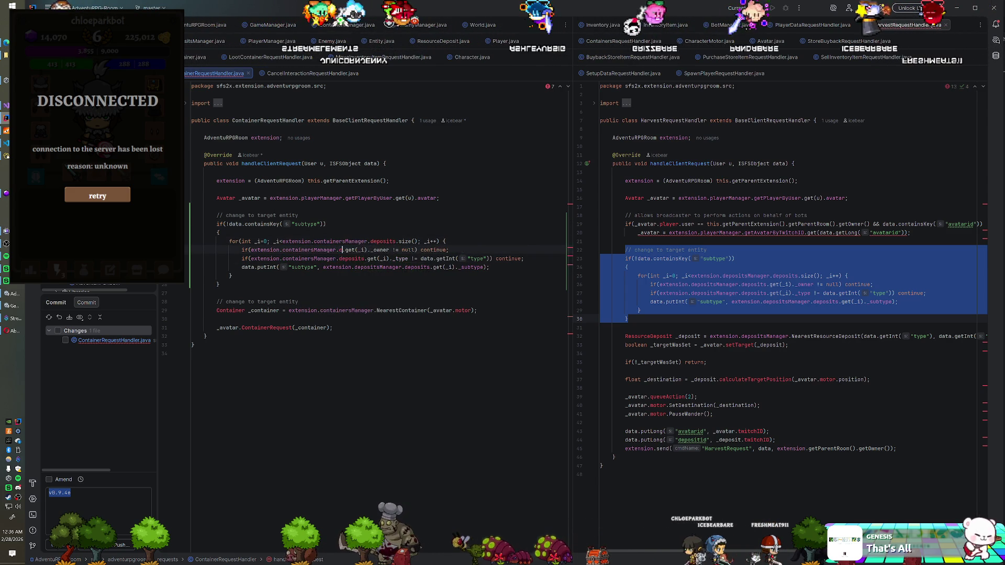
{"action": "type", "text": "containers"}
{"action": "key", "text": "Escape"}
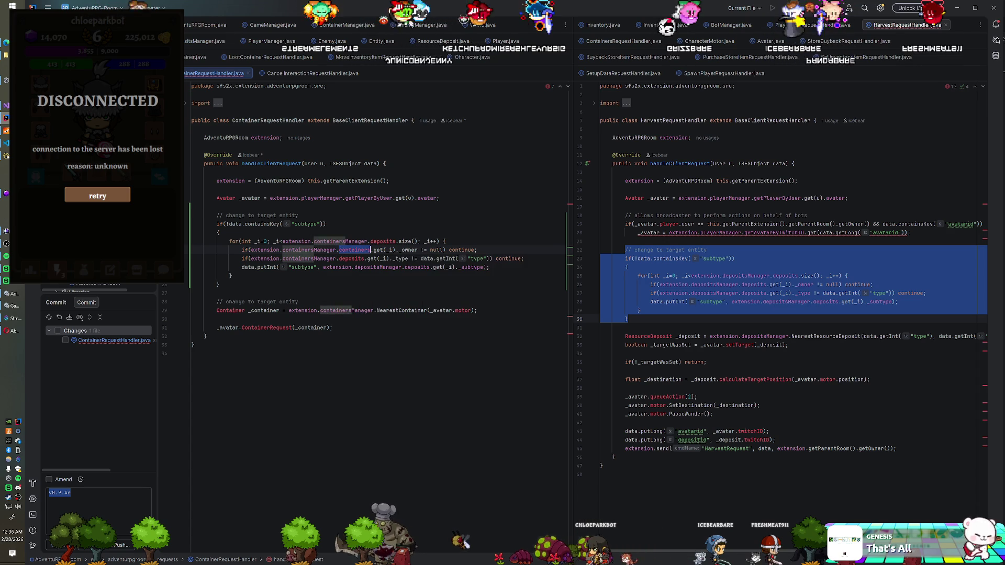
{"action": "double_click", "coordinate": [382, 241]}
{"action": "type", "text": "containers"}
{"action": "double_click", "coordinate": [350, 259]}
{"action": "type", "text": "containers"}
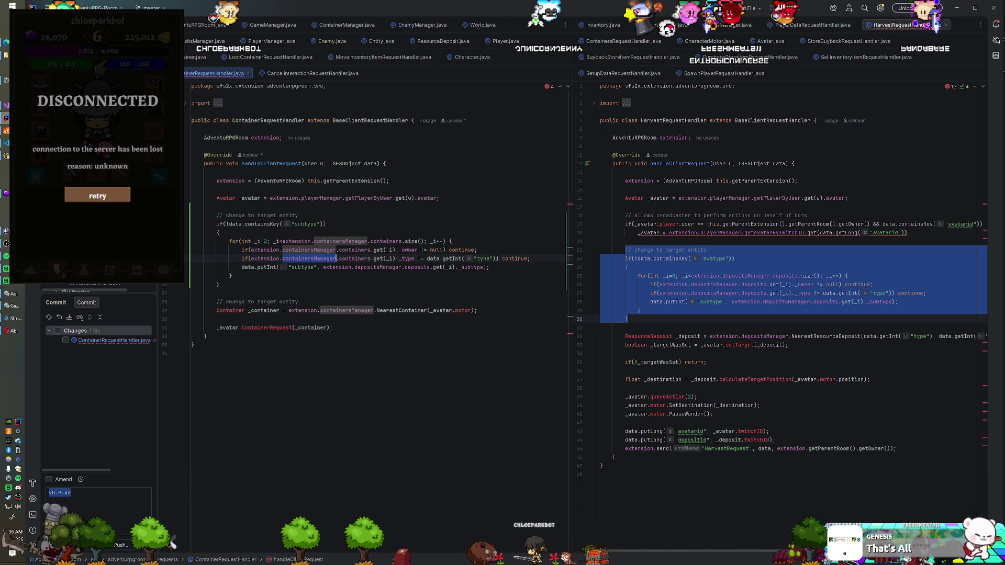
{"action": "key", "text": "ctrl+c"}
{"action": "double_click", "coordinate": [377, 267]}
{"action": "key", "text": "ctrl+v"}
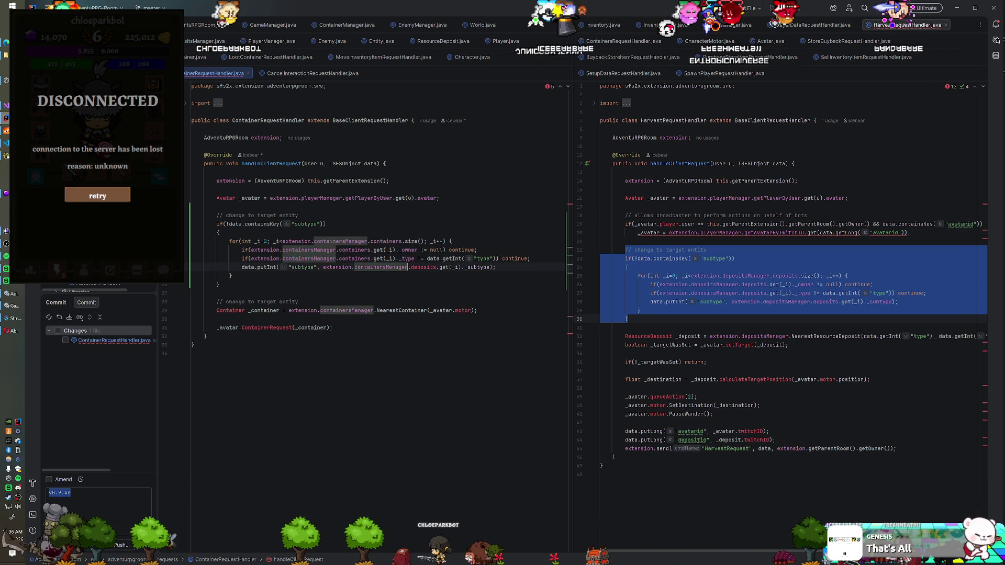
{"action": "double_click", "coordinate": [355, 258]}
{"action": "key", "text": "ctrl+c"}
{"action": "double_click", "coordinate": [423, 267]}
{"action": "key", "text": "ctrl+v"}
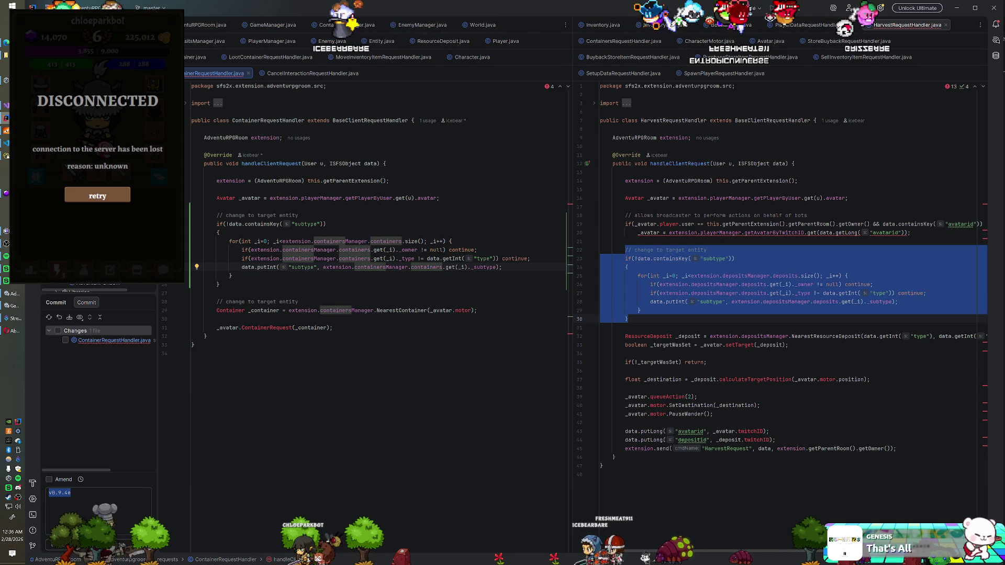
{"action": "left_click", "coordinate": [191, 292]}
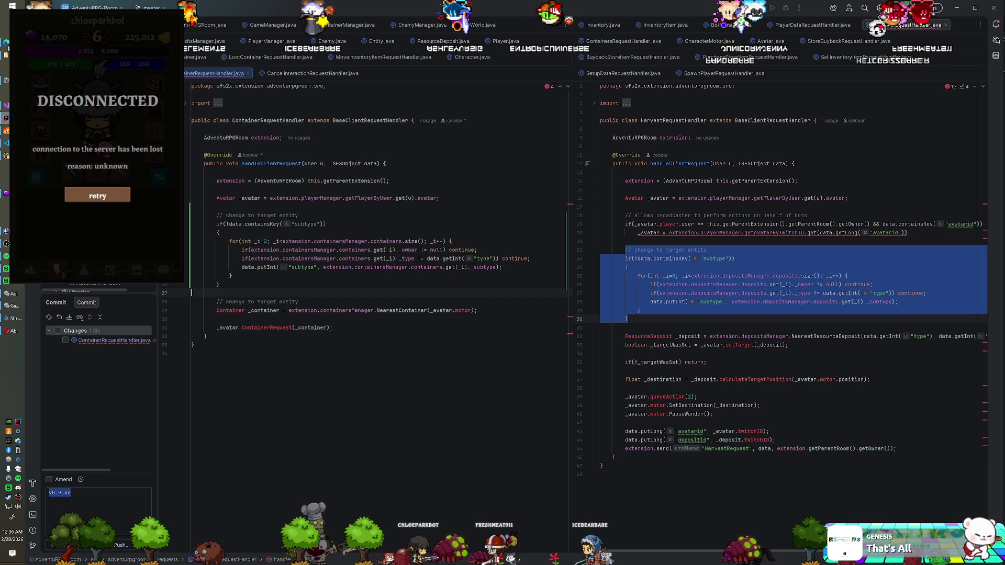
{"action": "mouse_move", "coordinate": [569, 333]}
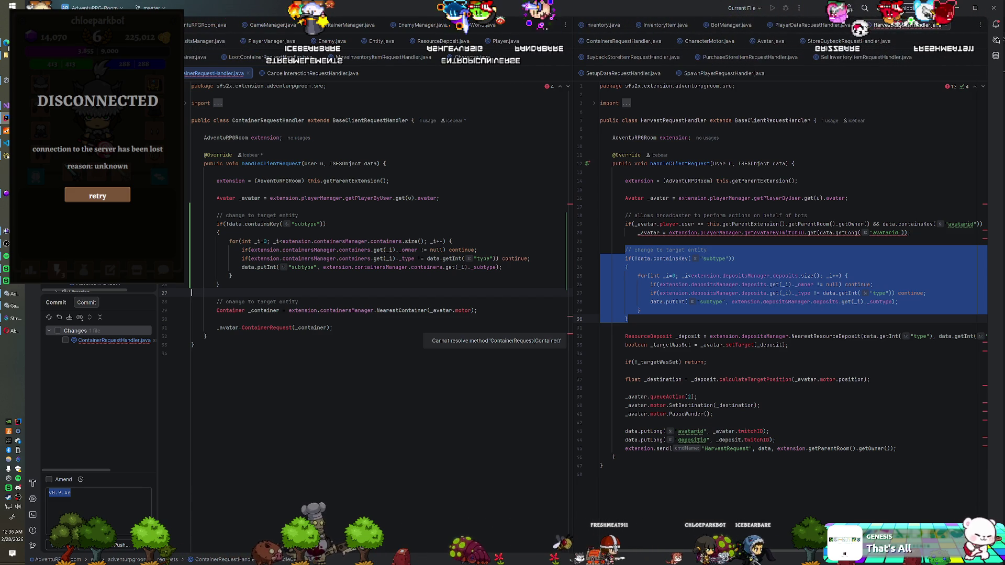
Pass the request's type and subtype arguments, copied from HarvestRequestHandler, to NearestContainer.
{"action": "scroll", "coordinate": [581, 380], "scroll_direction": "right", "scroll_amount": 3}
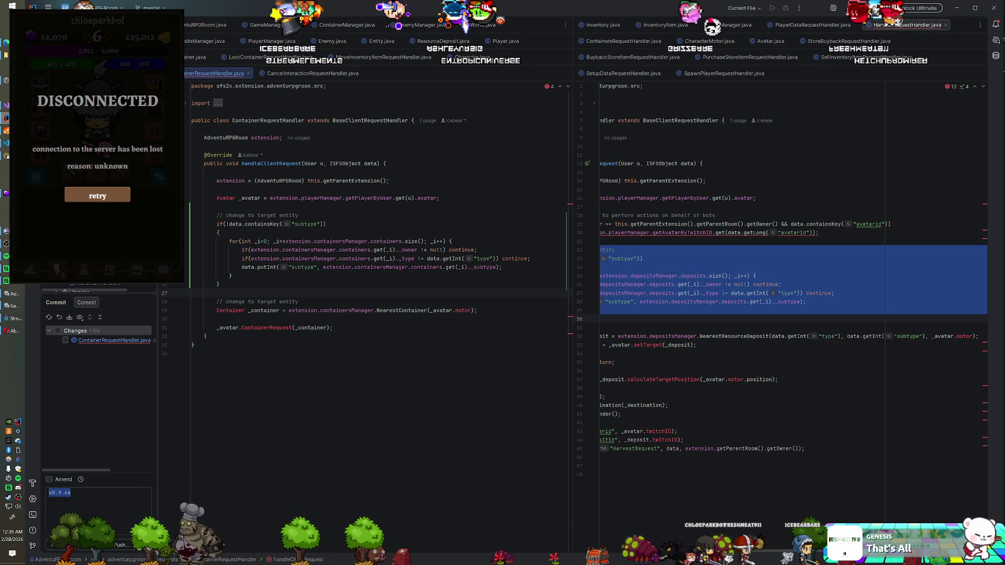
{"action": "left_click_drag", "start_coordinate": [771, 336], "coordinate": [931, 338]}
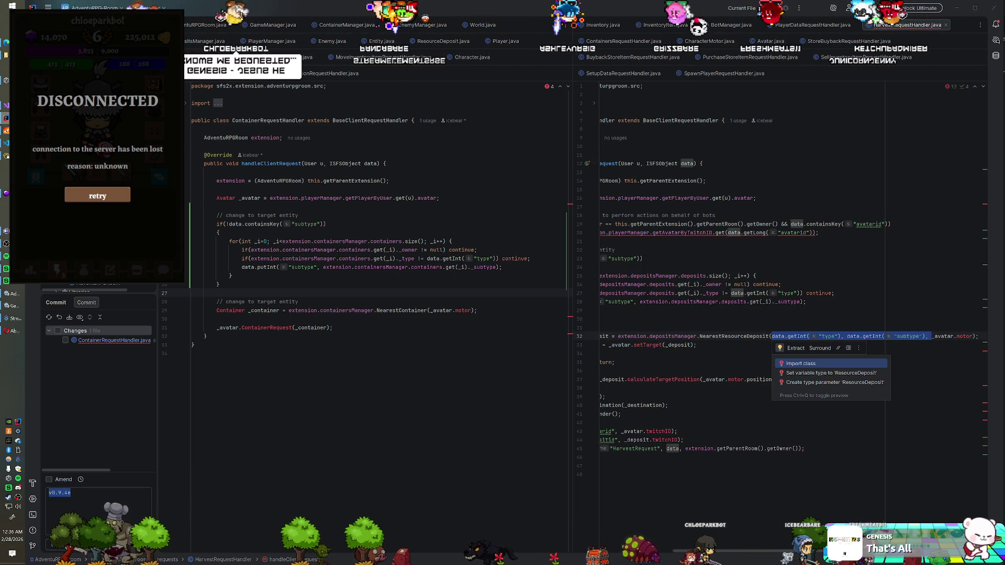
{"action": "left_click", "coordinate": [429, 310]}
{"action": "key", "text": "ctrl+v"}
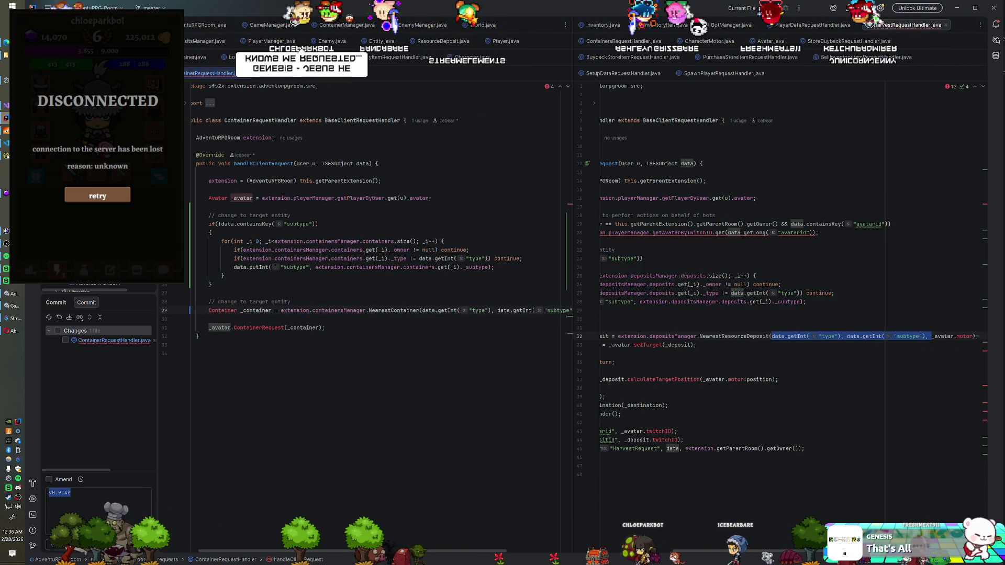
{"action": "scroll", "coordinate": [785, 277], "scroll_direction": "left", "scroll_amount": 4}
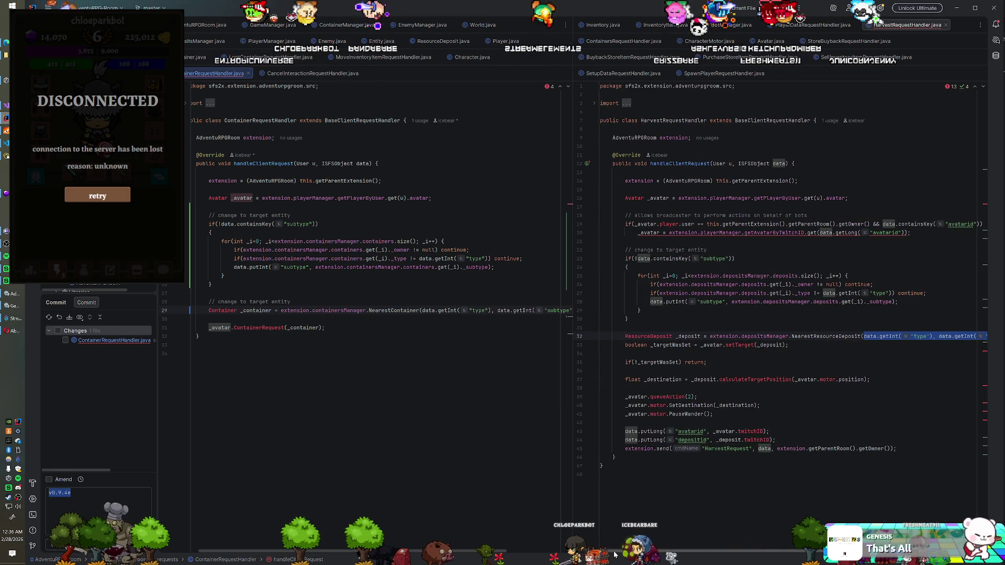
Add a _avatar.setTarget(_container) call that returns early if the target wasn't set.
{"action": "key", "text": "End"}
{"action": "key", "text": "Return"}
{"action": "type", "text": "lean "}
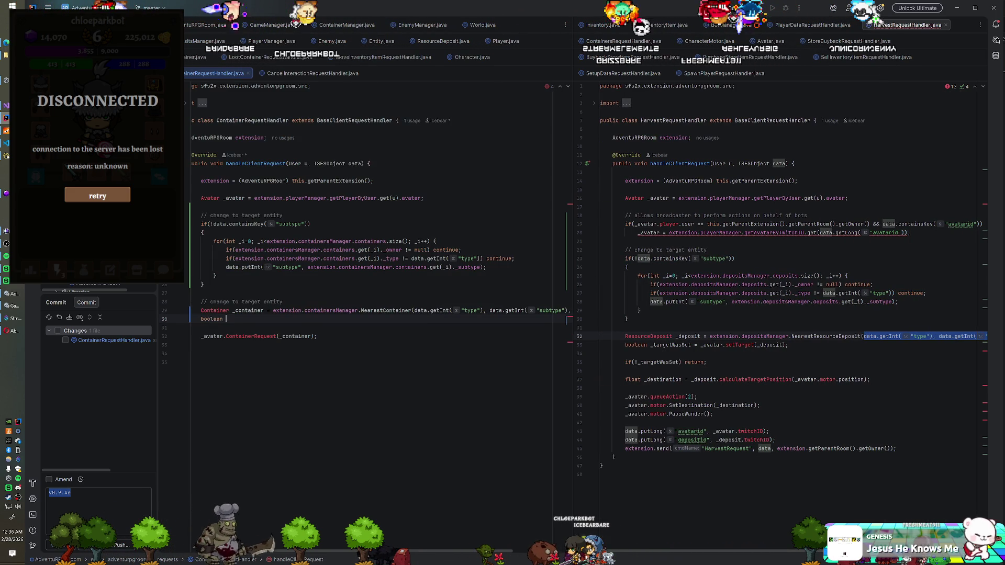
{"action": "type", "text": "_targetWas"}
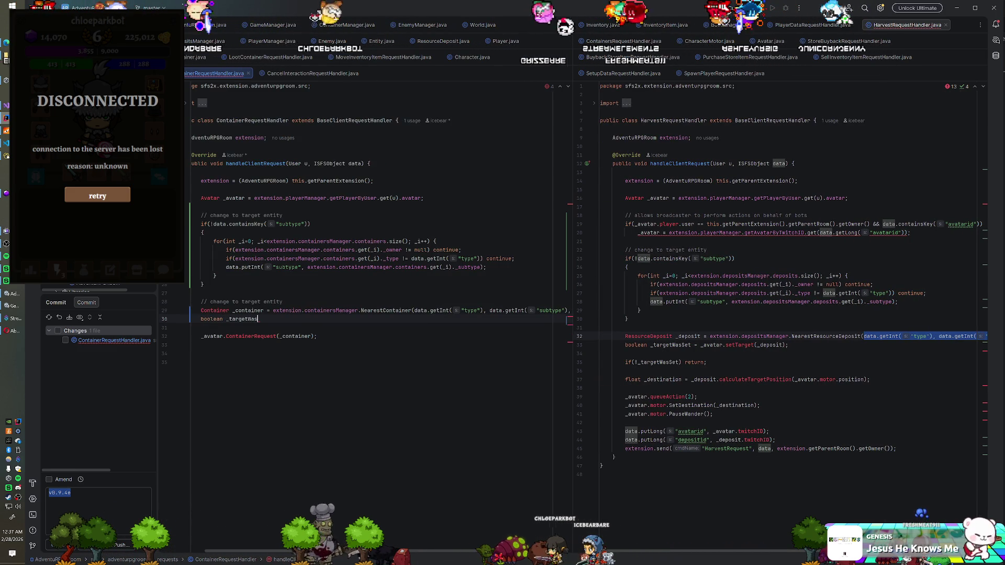
{"action": "type", "text": "Set = _avatar.setTar"}
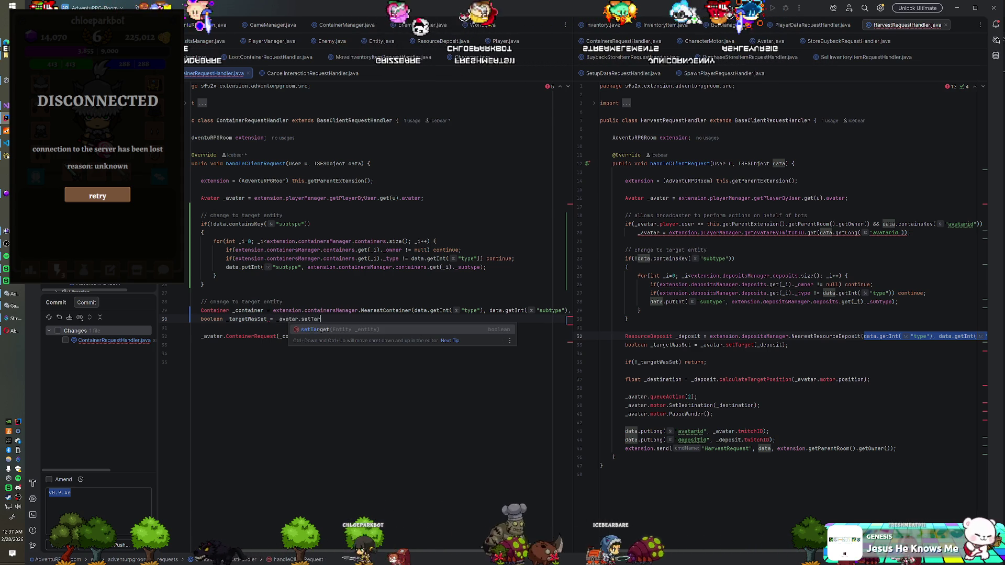
{"action": "type", "text": "get"}
{"action": "key", "text": "Return"}
{"action": "type", "text": "_container);"}
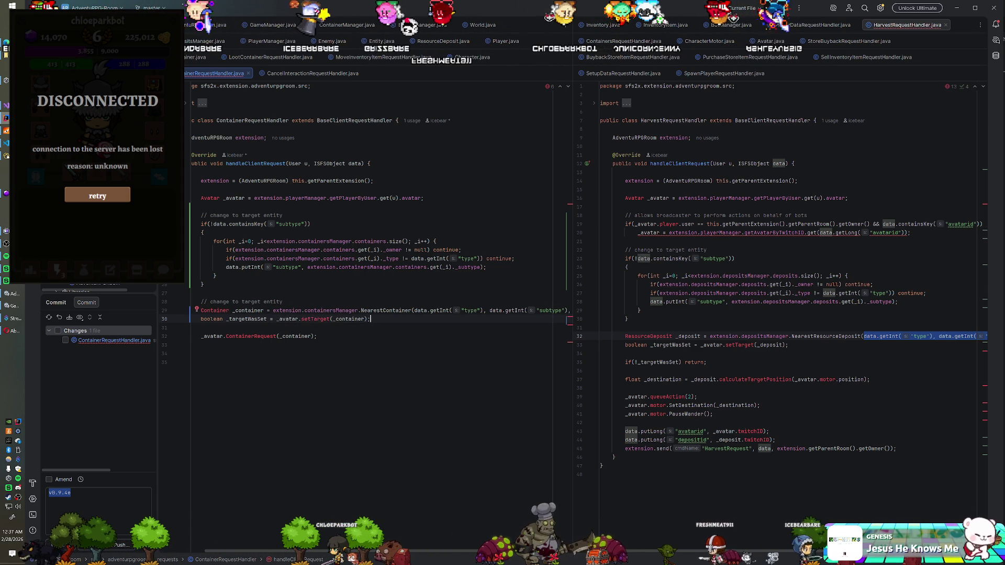
{"action": "key", "text": "Return"}
{"action": "key", "text": "Return"}
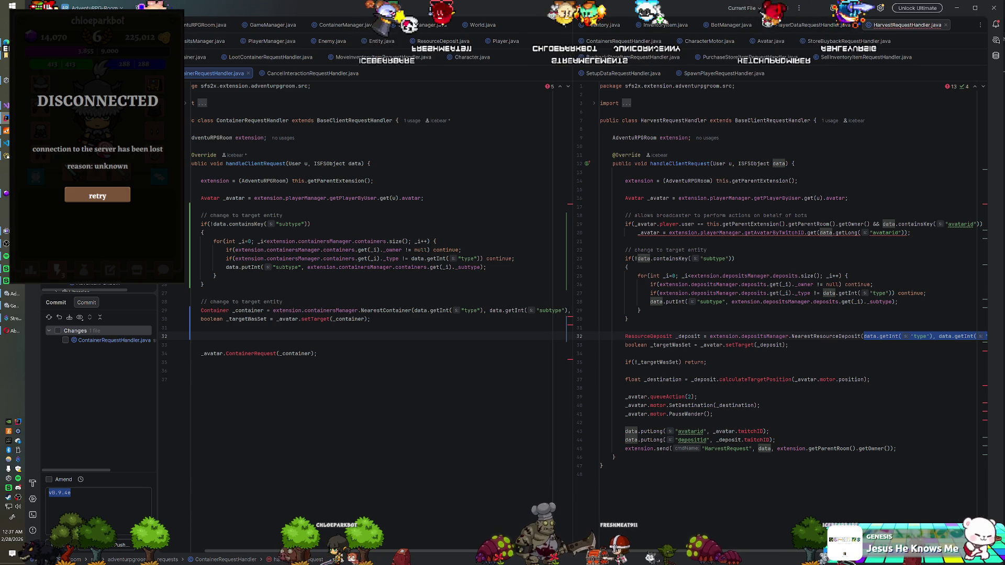
{"action": "type", "text": "if(!"}
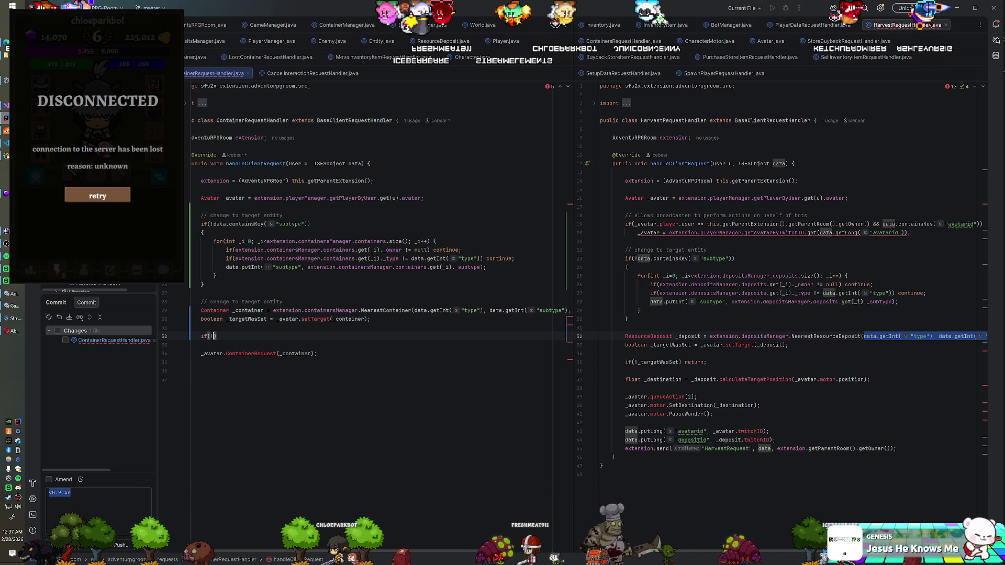
{"action": "type", "text": "_targetWasSet) return"}
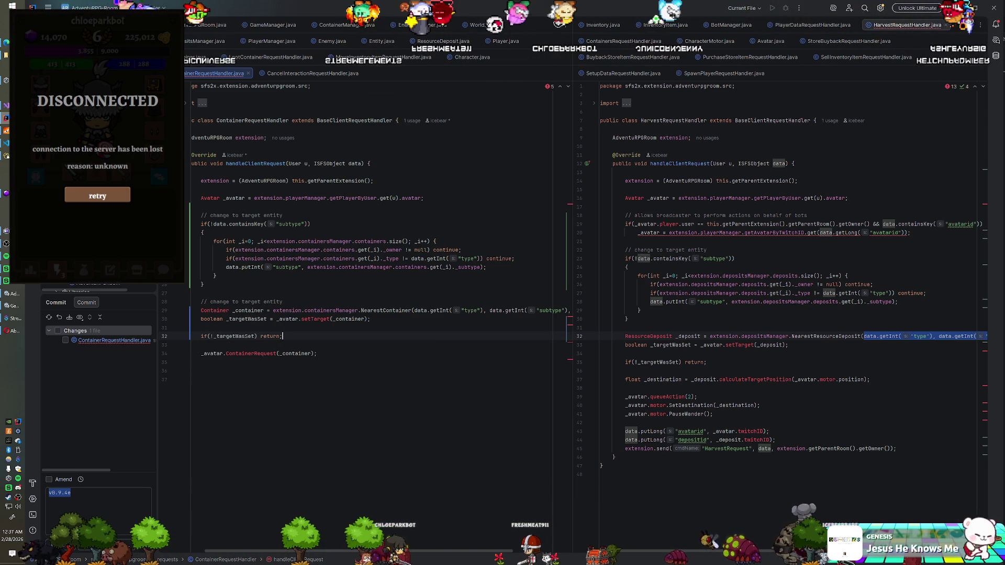
{"action": "type", "text": ";"}
Compute _destination with _container.calculateTargetPosition(_avatar.motor.position).
{"action": "key", "text": "Return"}
{"action": "key", "text": "Return"}
{"action": "type", "text": "float _destination"}
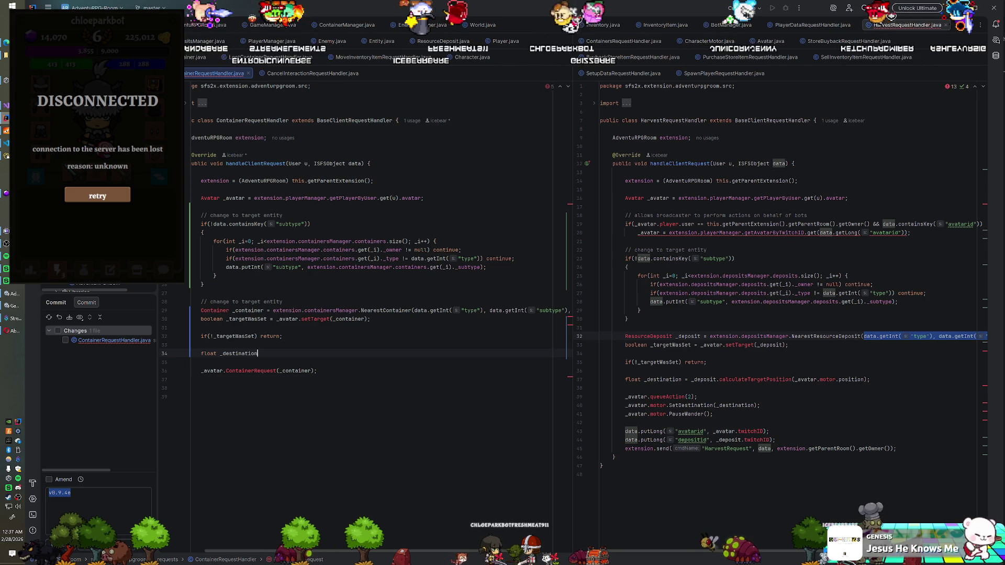
{"action": "type", "text": " = _depp"}
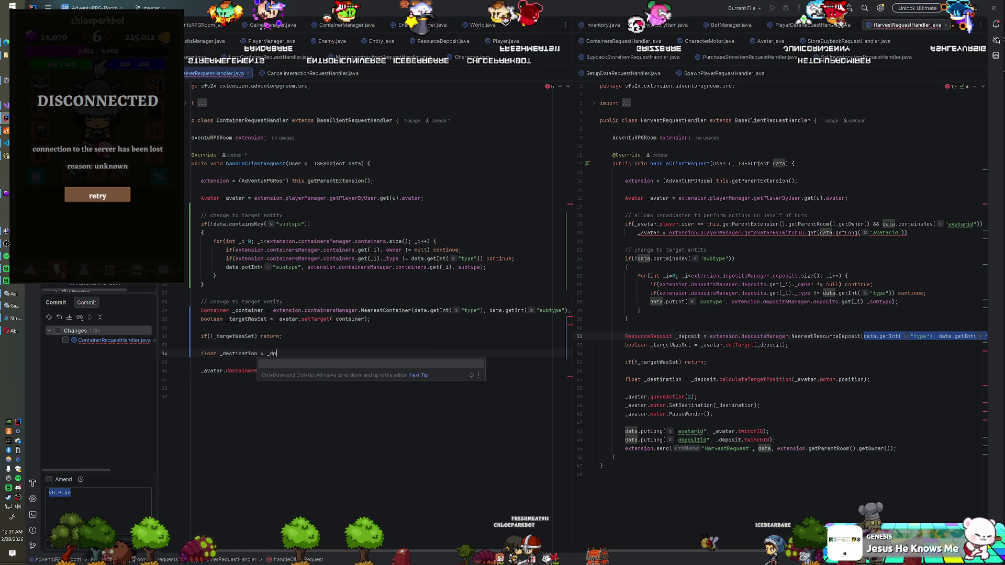
{"action": "key", "text": "BackSpace"}
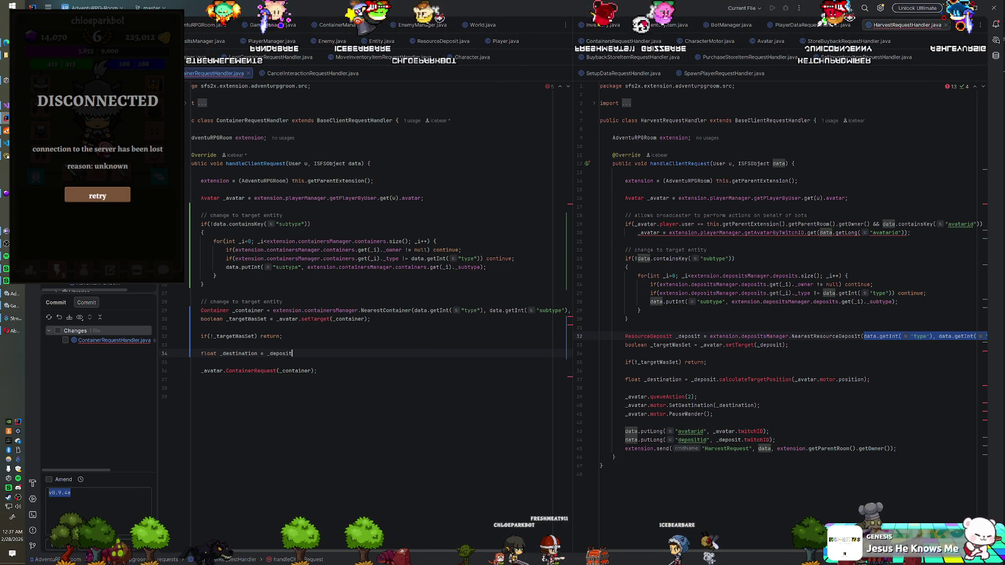
{"action": "type", "text": ".c"}
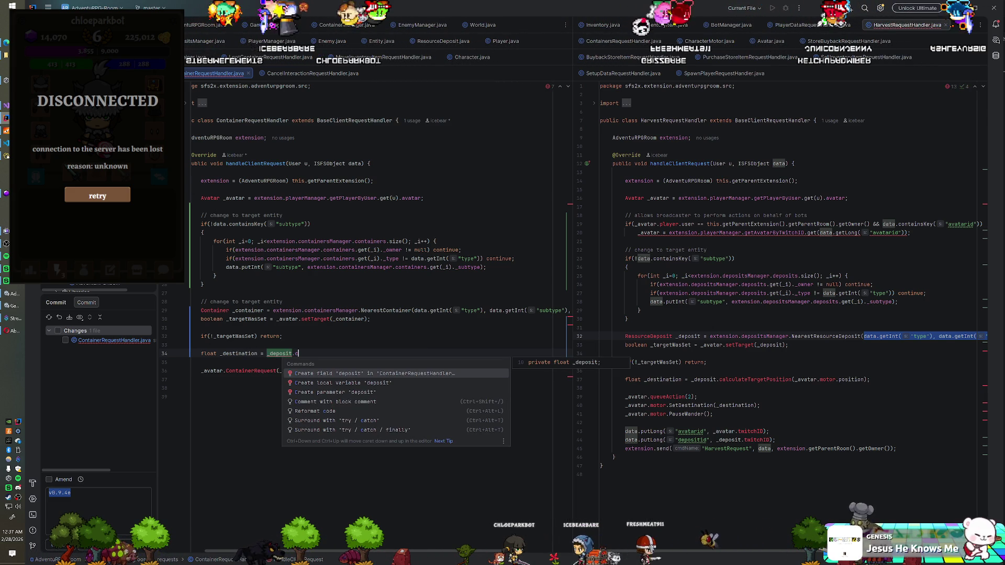
{"action": "type", "text": "alculateTarge"}
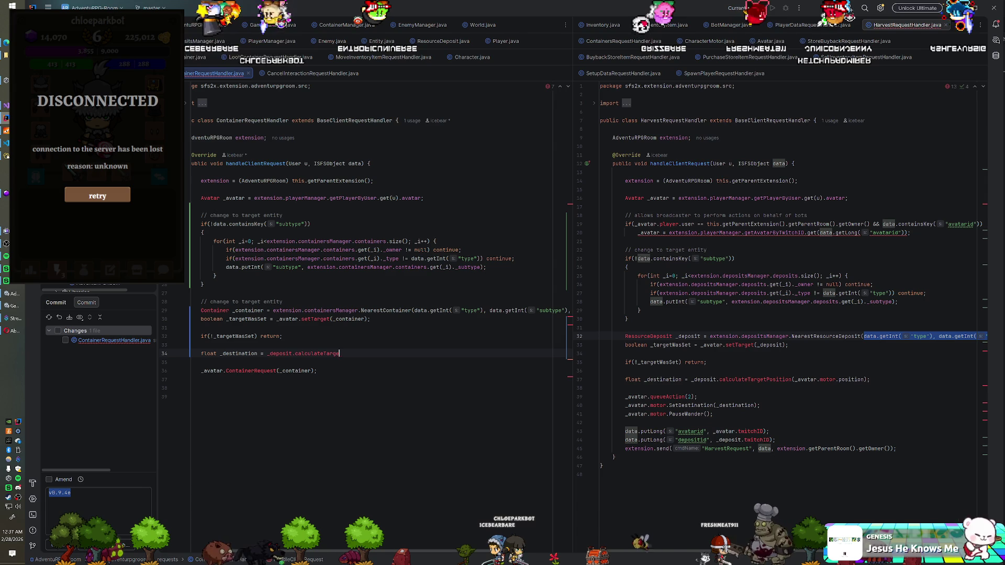
{"action": "type", "text": "tPosition(_avatar.motor"}
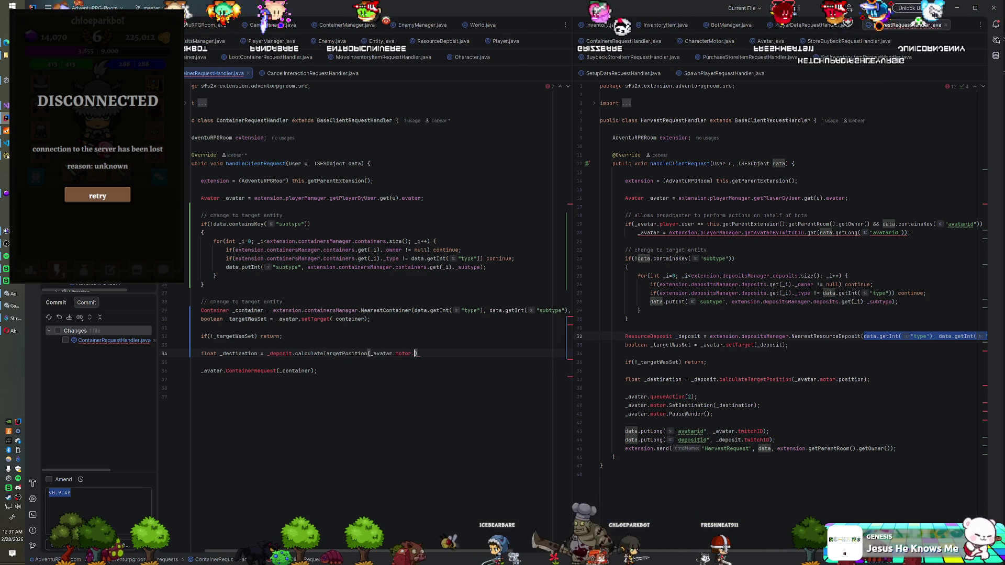
{"action": "type", "text": ".positio"}
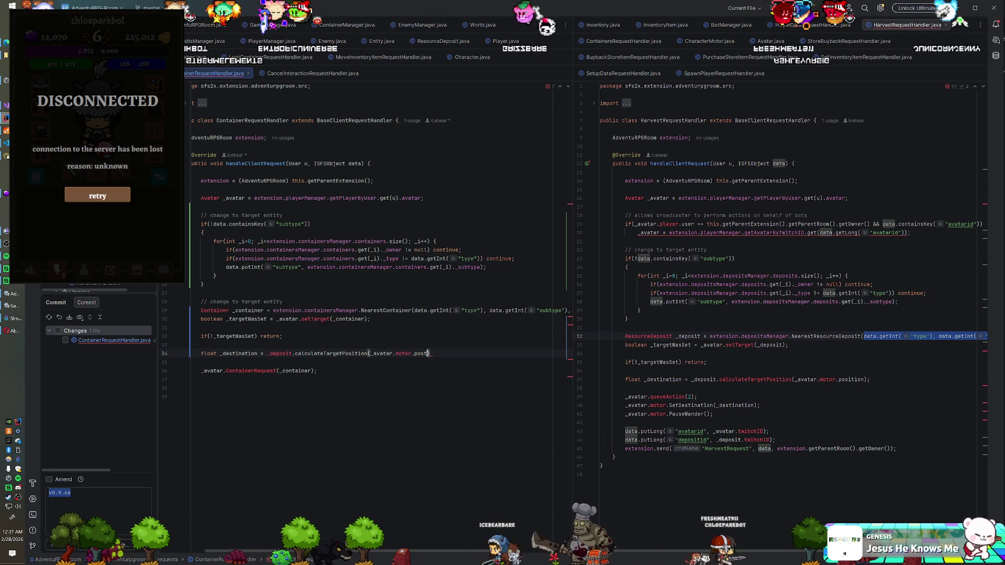
{"action": "type", "text": "n);"}
{"action": "key", "text": "Return"}
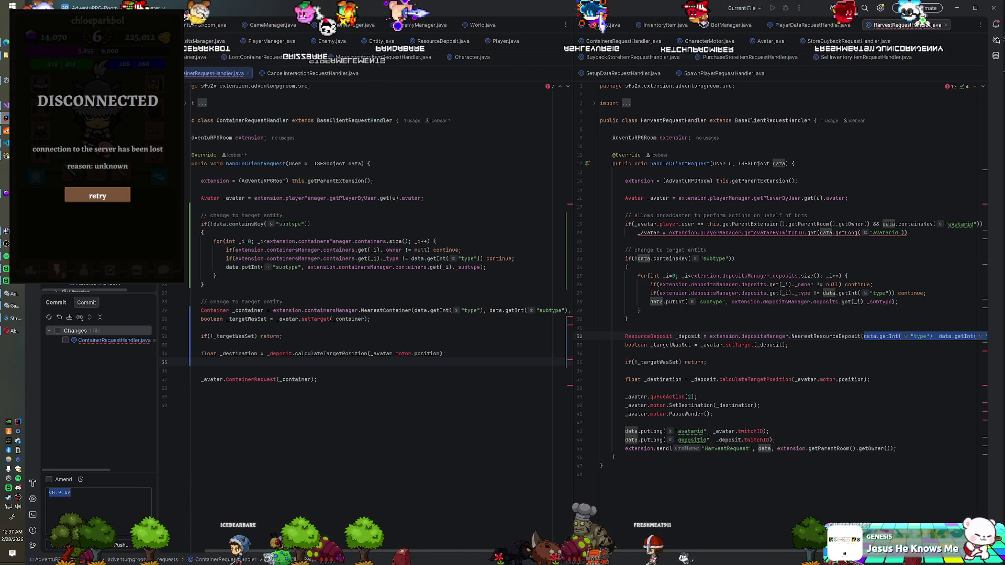
{"action": "type", "text": "_container"}
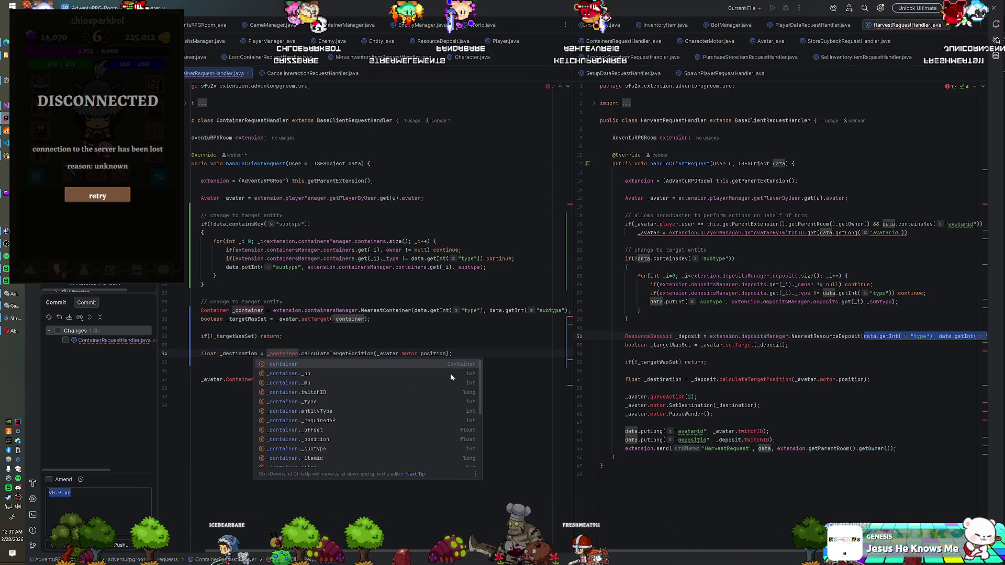
{"action": "key", "text": "Return"}
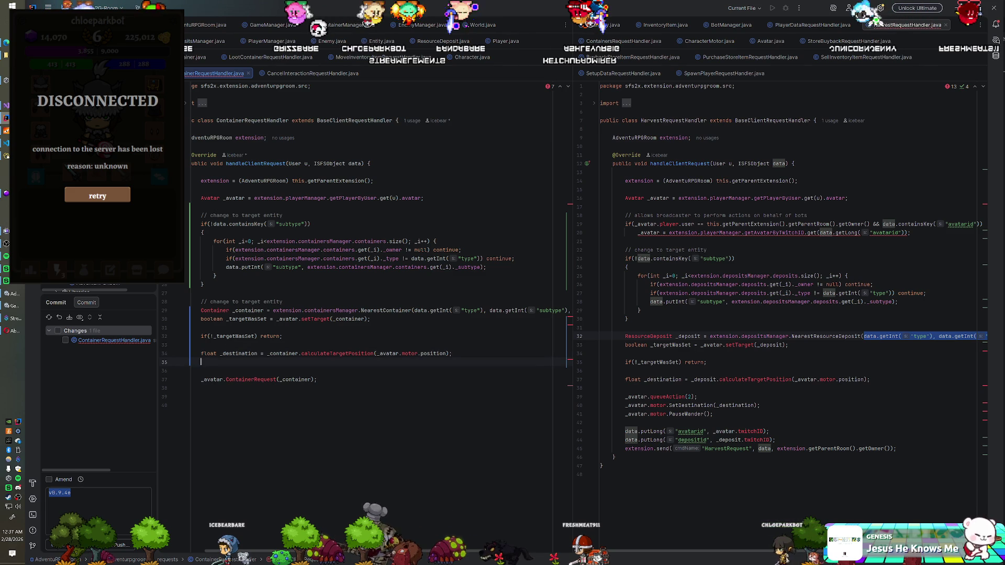
Add the queueAction, motor.SetDestination(_destination) and motor PauseWander lines.
{"action": "type", "text": "_avatar.queueAction(1"}
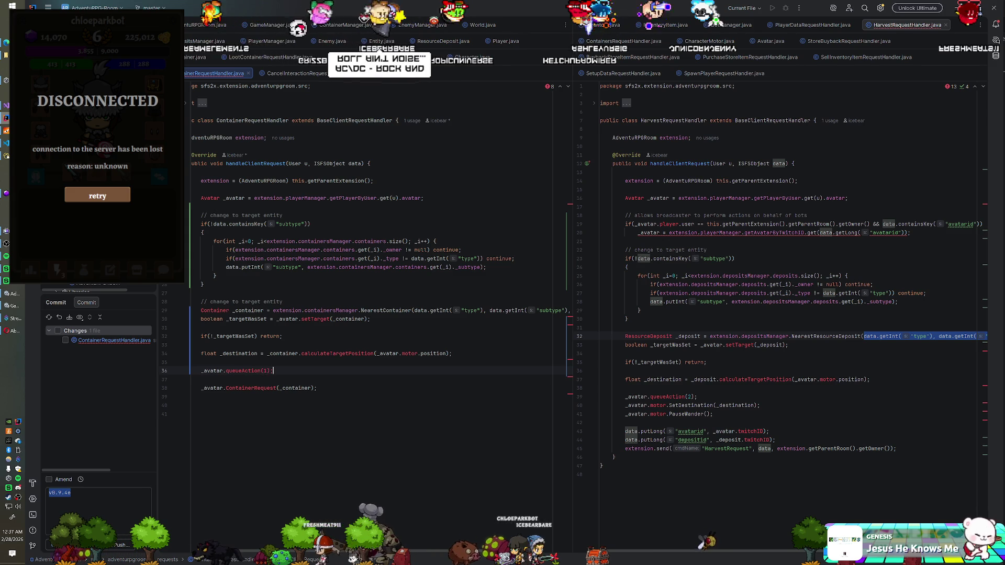
{"action": "type", "text": "_ava"}
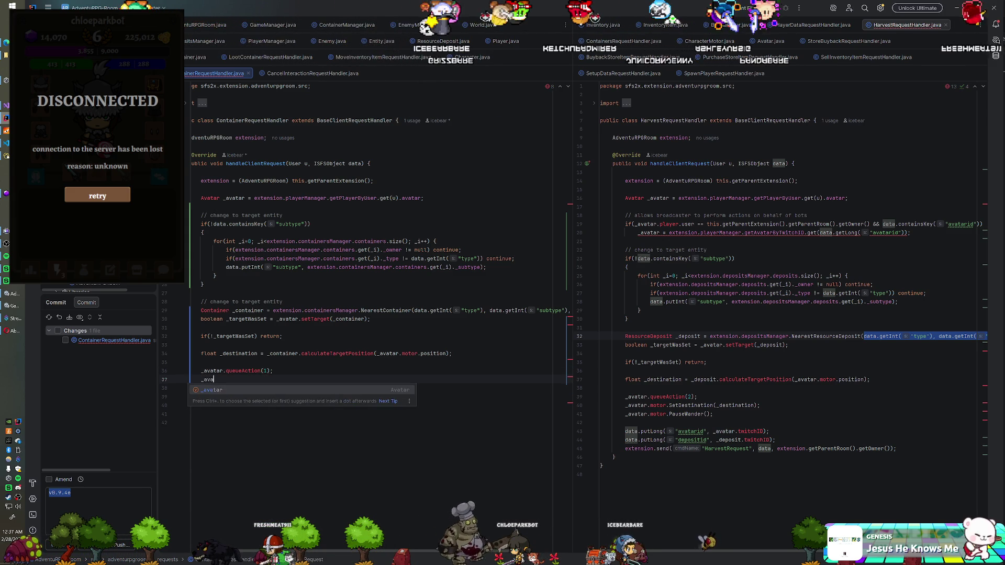
{"action": "key", "text": "Return"}
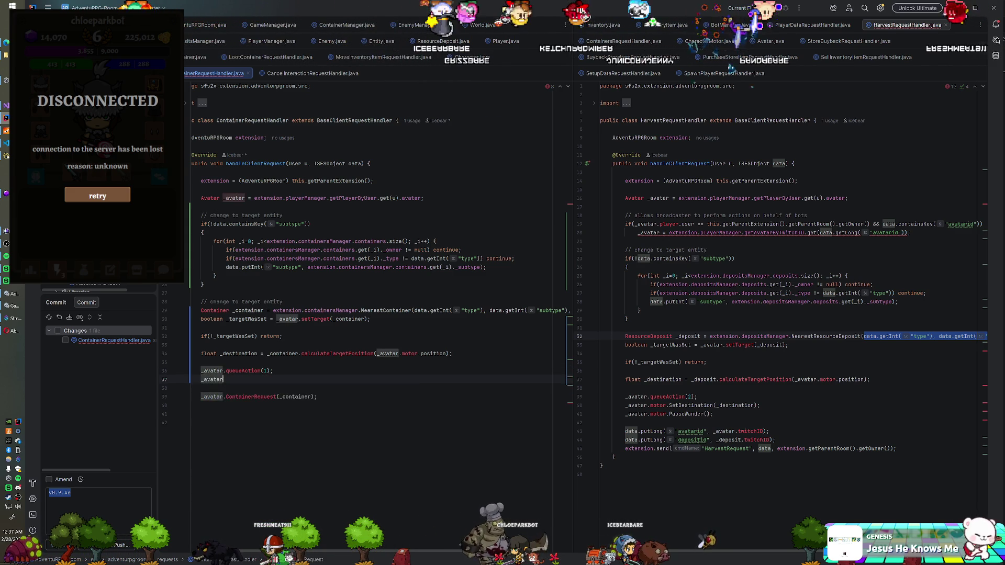
{"action": "type", "text": ".motor."}
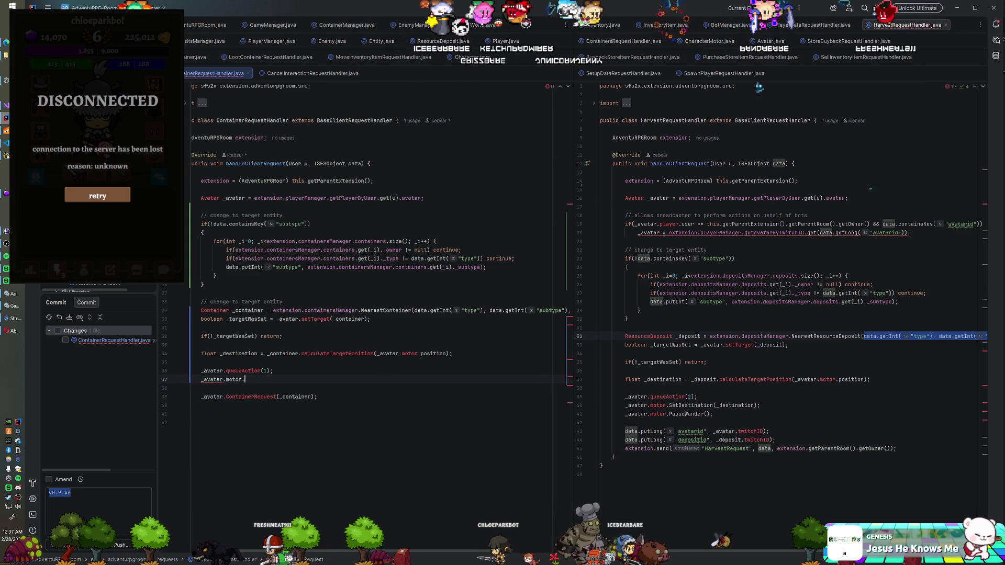
{"action": "type", "text": "SetDestinat"}
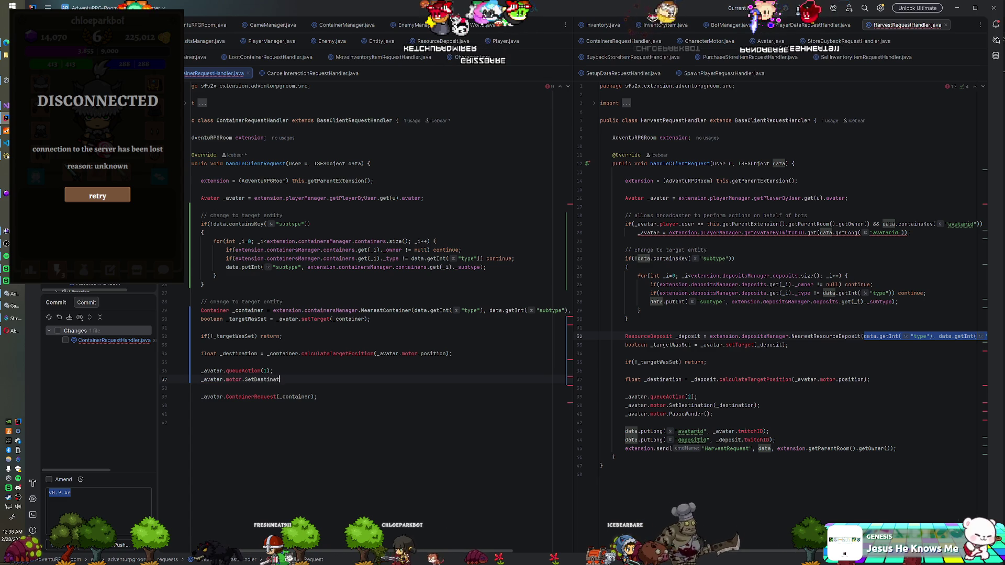
{"action": "type", "text": "ion(_des"}
{"action": "key", "text": "Return"}
{"action": "type", "text": "_av"}
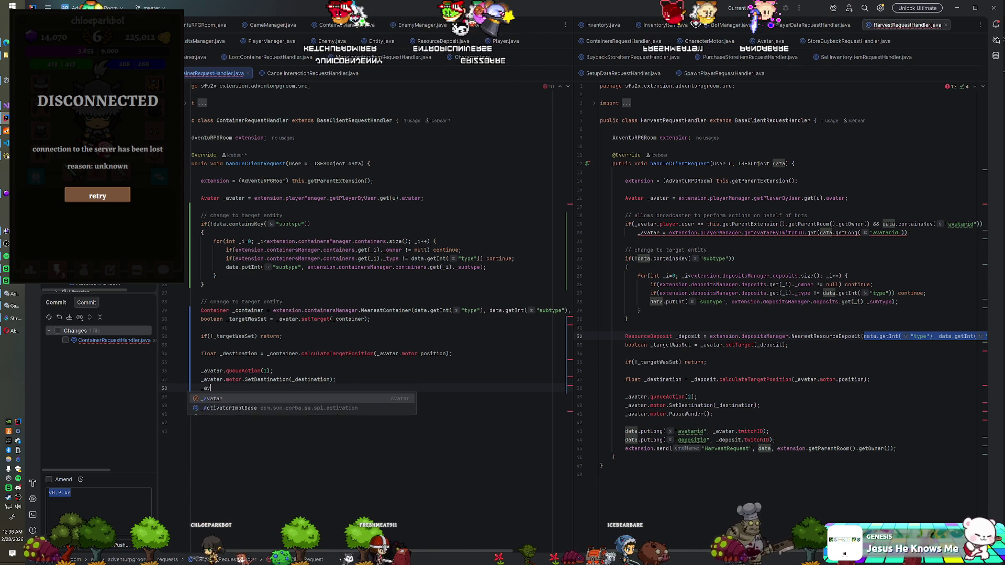
{"action": "type", "text": "atar.motor.PauseWander();"}
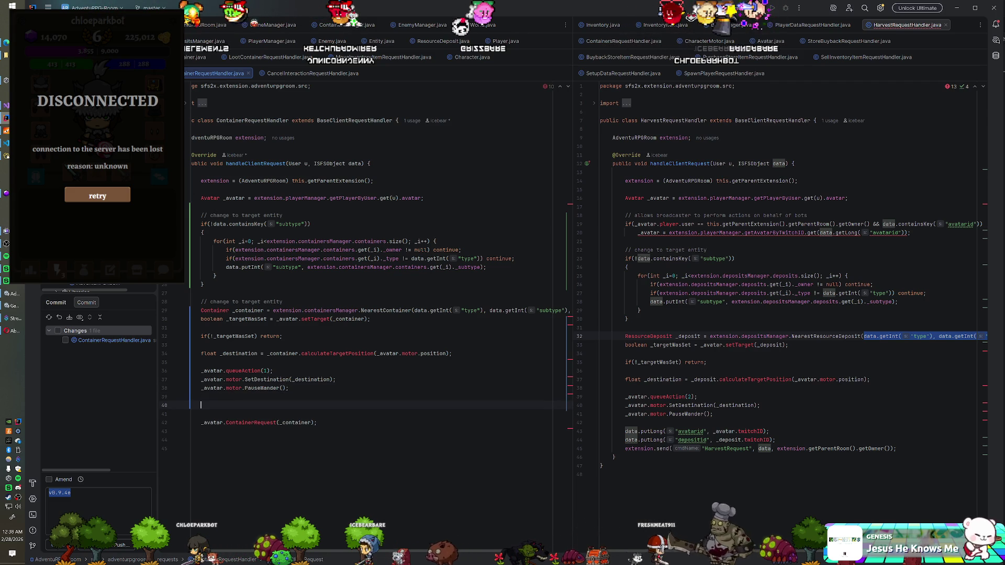
Delete the extra blank lines in ContainerRequestHandler.
{"action": "key", "text": "shift+Down"}
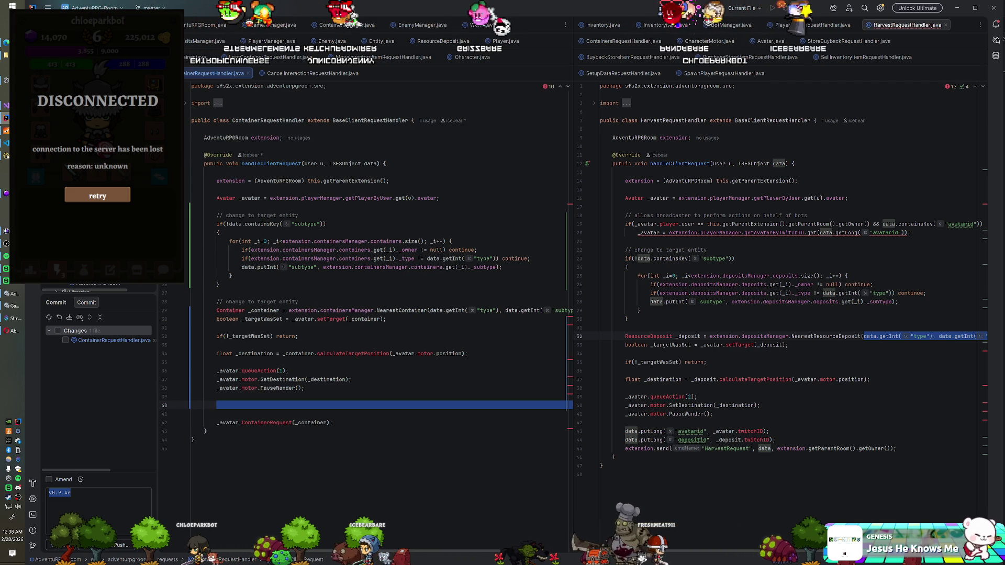
{"action": "key", "text": "Escape"}
{"action": "key", "text": "shift+Up"}
{"action": "key", "text": "shift+Up"}
{"action": "key", "text": "BackSpace"}
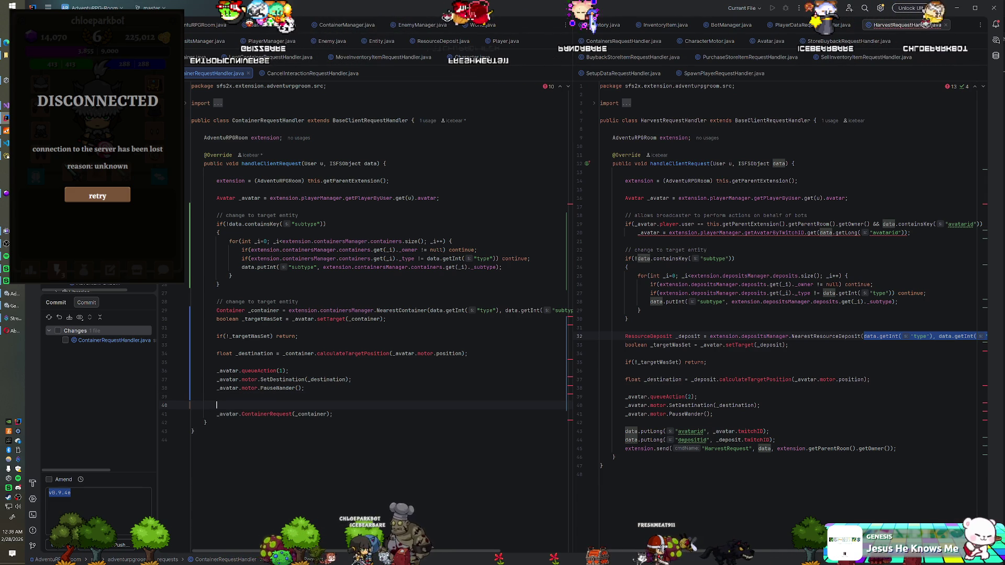
Copy HarvestRequestHandler's putLong data lines and send call.
{"action": "left_click_drag", "start_coordinate": [602, 431], "coordinate": [774, 440]}
{"action": "key", "text": "Down"}
{"action": "key", "text": "End"}
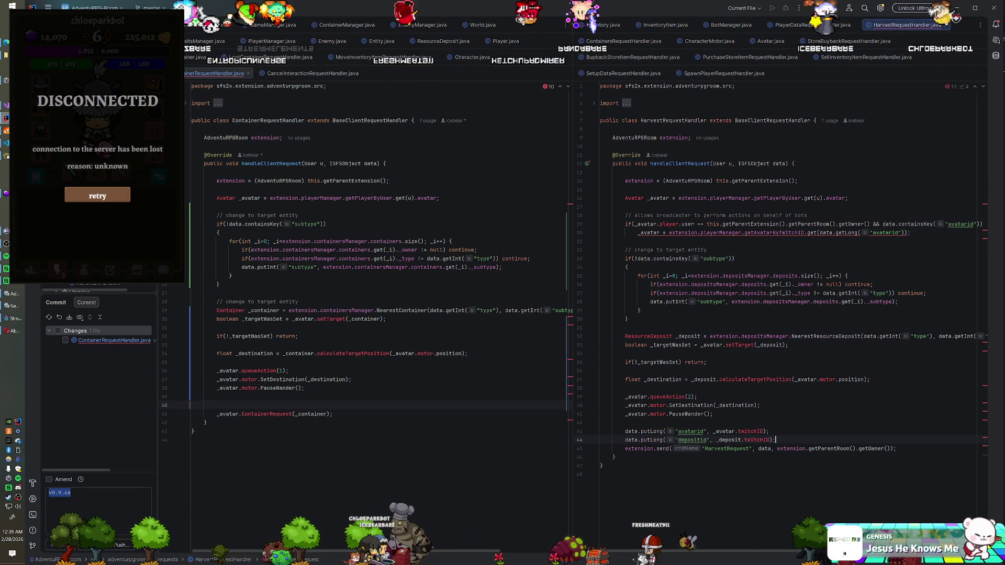
{"action": "key", "text": "shift+Up"}
{"action": "key", "text": "shift+Up"}
{"action": "key", "text": "shift+Up"}
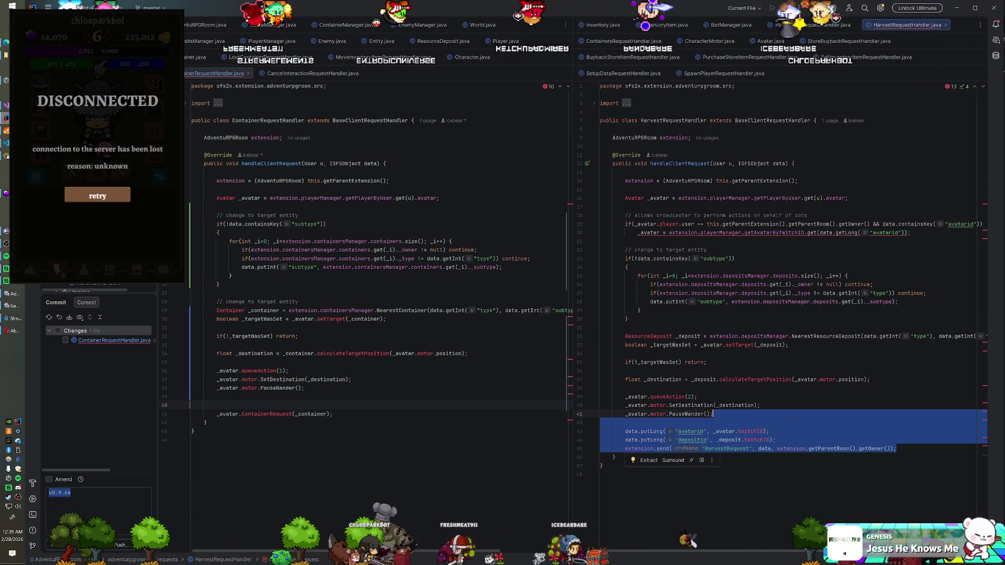
Find the ContainerRequest method in Avatar.java, cut it, then restore it unchanged.
{"action": "left_click", "coordinate": [770, 42]}
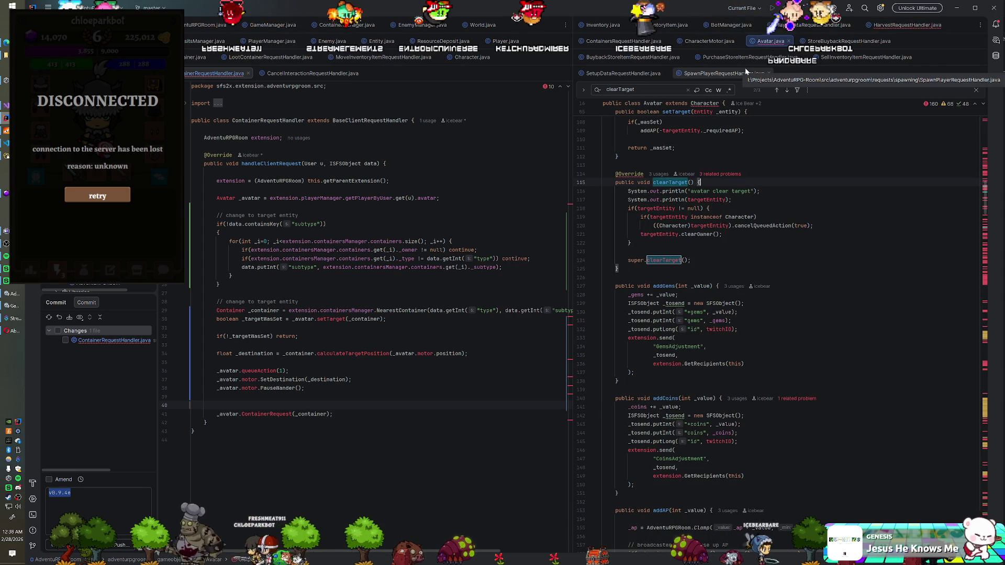
{"action": "scroll", "coordinate": [758, 235], "scroll_direction": "up", "scroll_amount": 4}
{"action": "scroll", "coordinate": [784, 314], "scroll_direction": "up", "scroll_amount": 20}
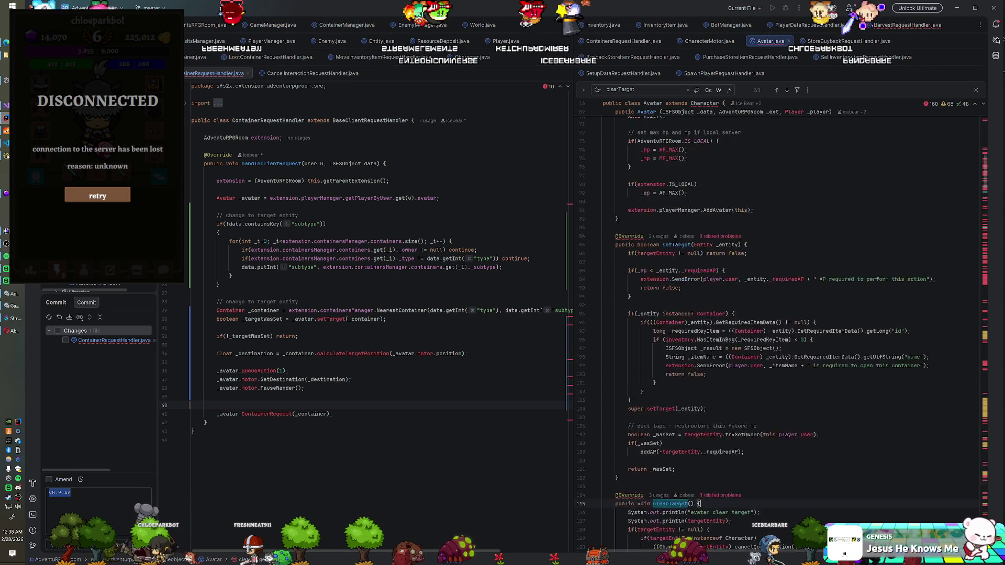
{"action": "left_click", "coordinate": [616, 234]}
{"action": "key", "text": "ctrl+f"}
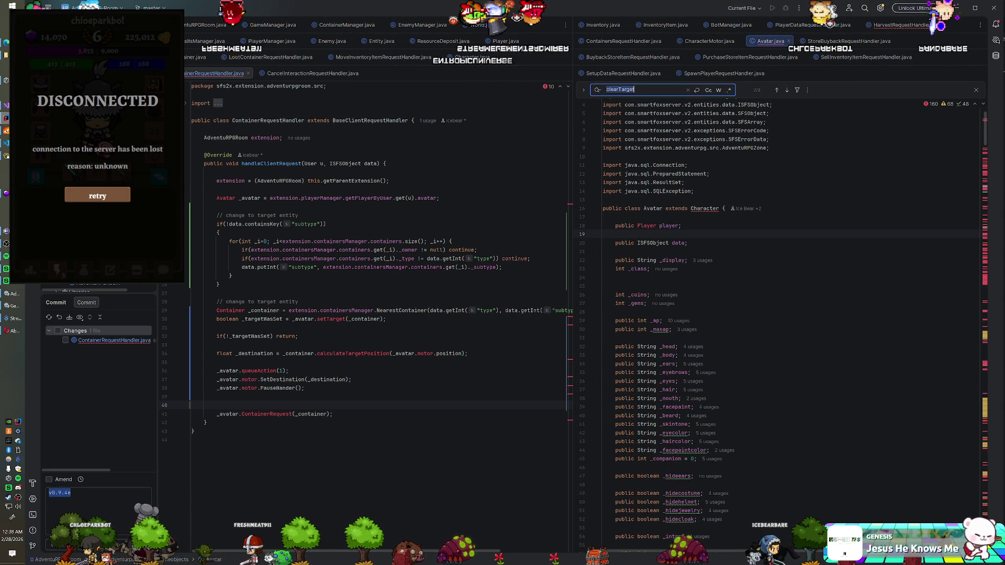
{"action": "type", "text": "ContainerReq"}
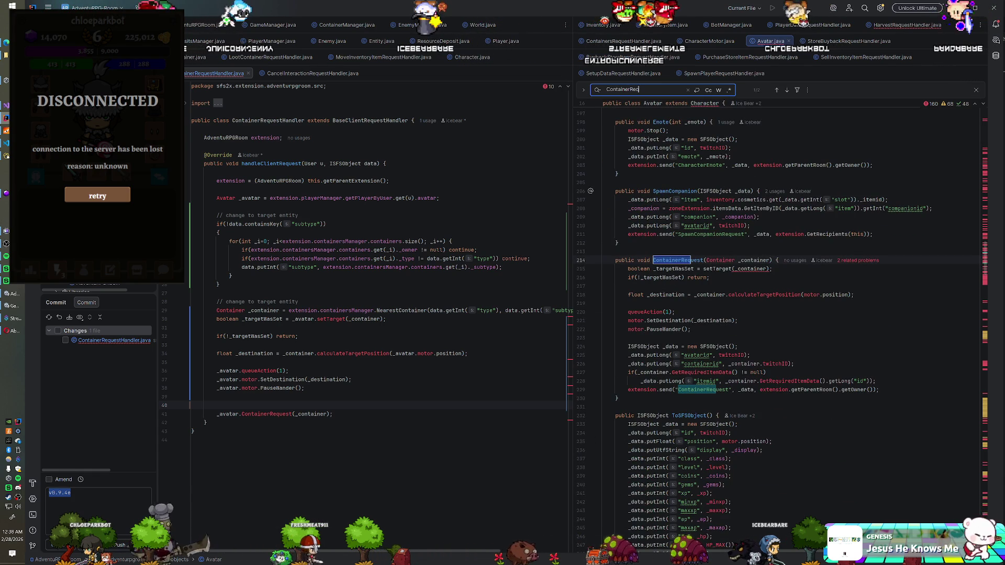
{"action": "key", "text": "ctrl+w"}
{"action": "key", "text": "ctrl+w"}
{"action": "key", "text": "ctrl+w"}
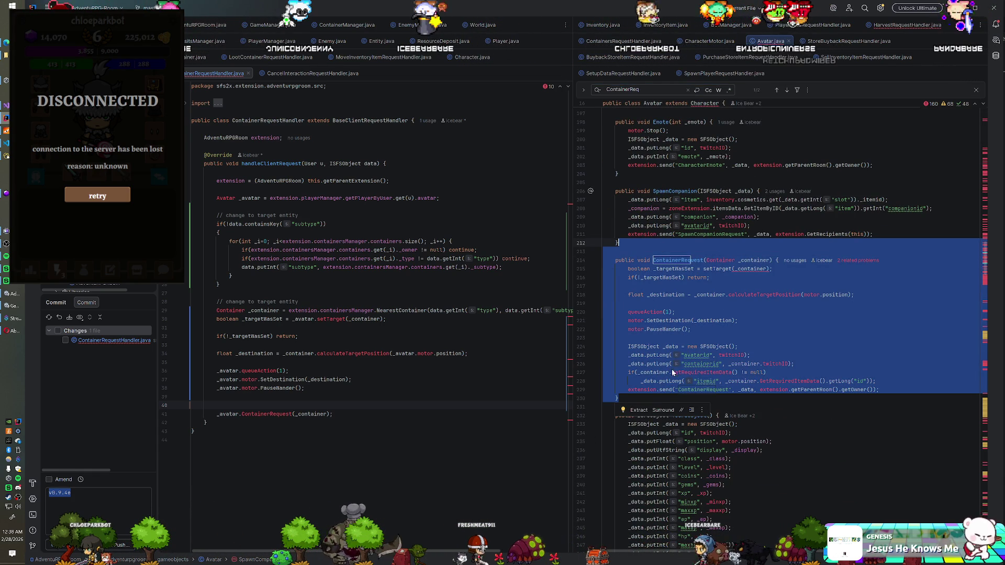
{"action": "key", "text": "ctrl+x"}
{"action": "left_click", "coordinate": [216, 397]}
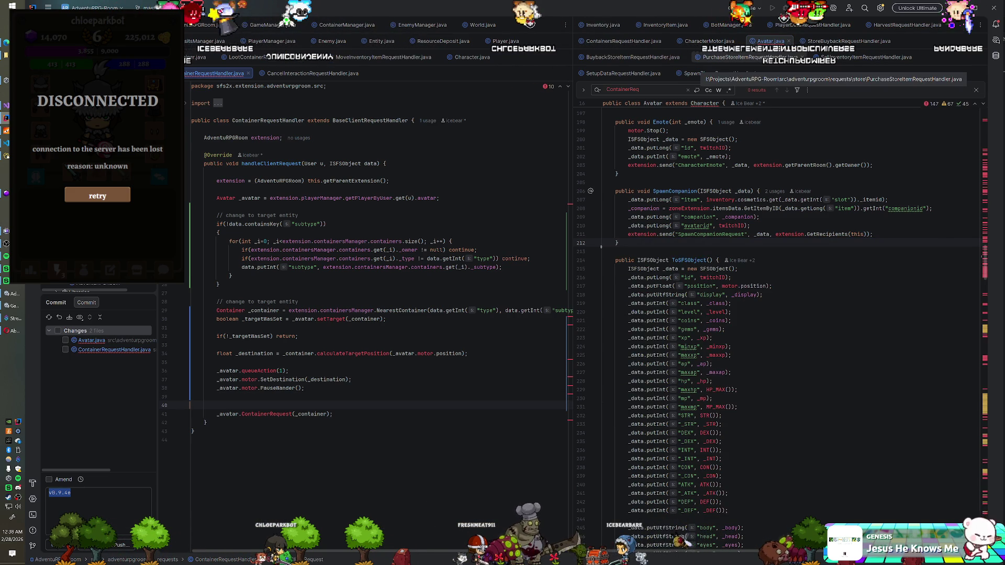
{"action": "key", "text": "ctrl+v"}
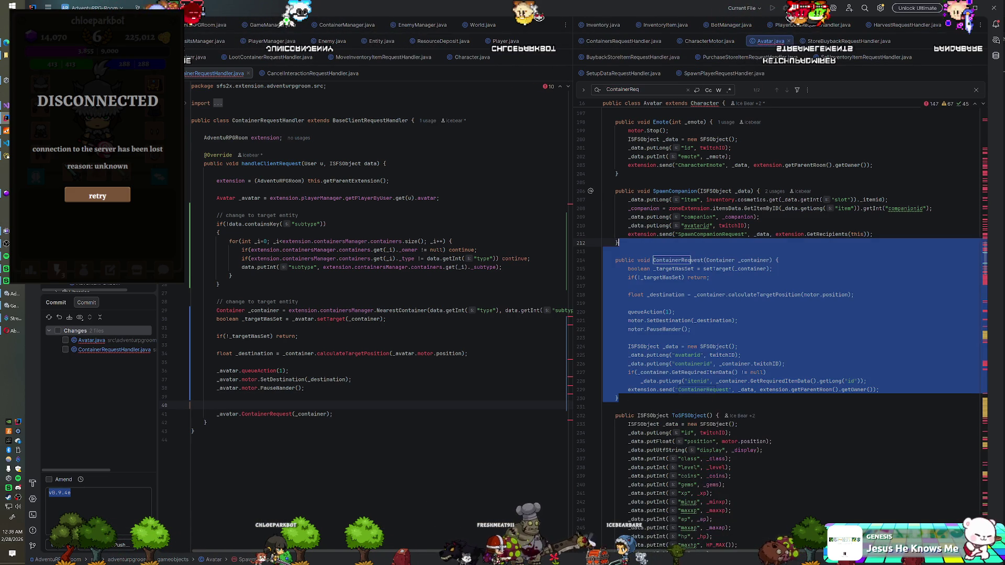
{"action": "key", "text": "ctrl+a"}
{"action": "left_click", "coordinate": [755, 219]}
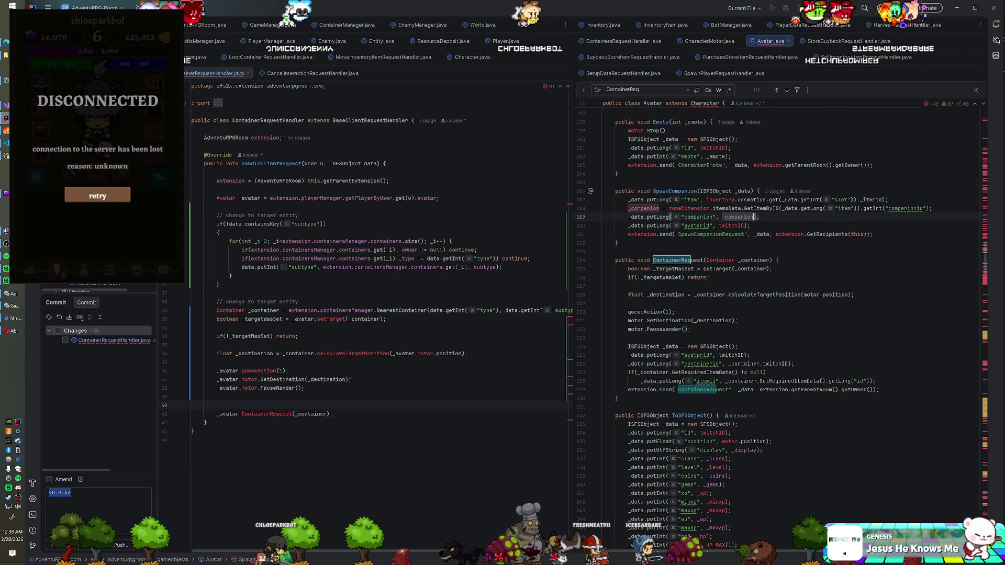
Replace the _avatar.ContainerRequest call with the copied putLong and send lines.
{"action": "left_click", "coordinate": [876, 27]}
{"action": "left_click", "coordinate": [333, 414]}
{"action": "key", "text": "shift+Up"}
{"action": "key", "text": "shift+Up"}
{"action": "key", "text": "shift+Up"}
{"action": "key", "text": "ctrl+v"}
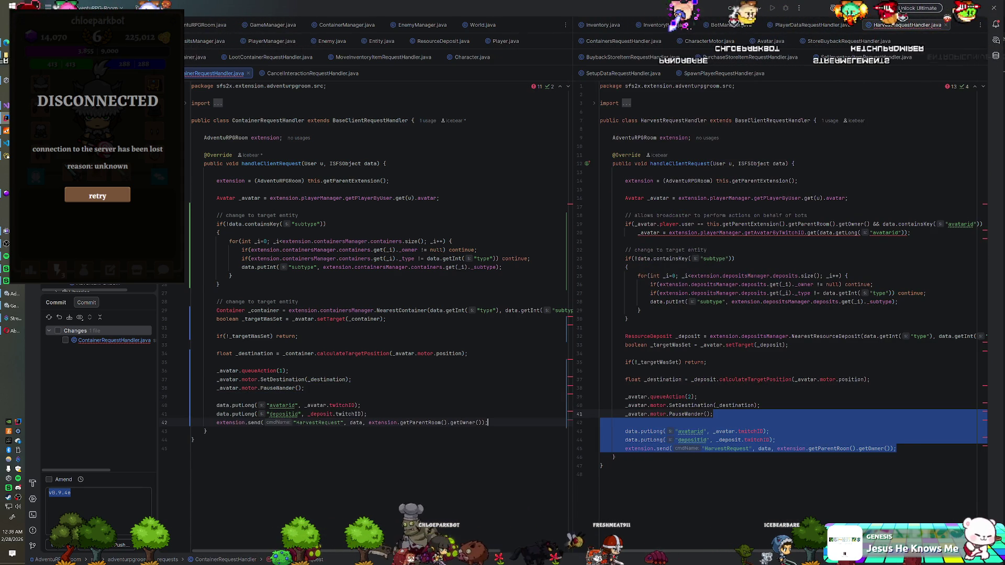
Send _container's twitchID as containerid and change HarvestRequest to ContainerRequest.
{"action": "double_click", "coordinate": [283, 414]}
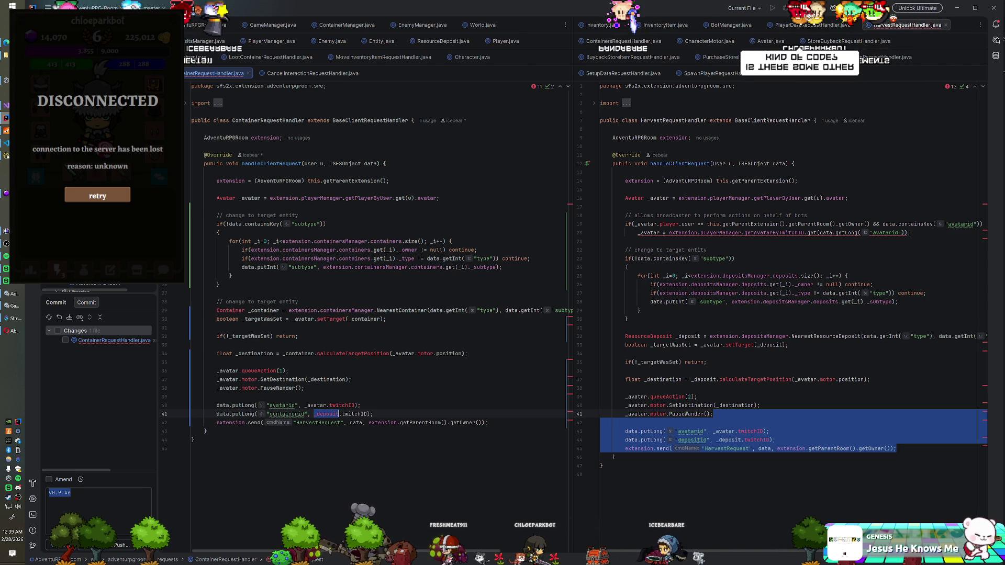
{"action": "type", "text": "_container"}
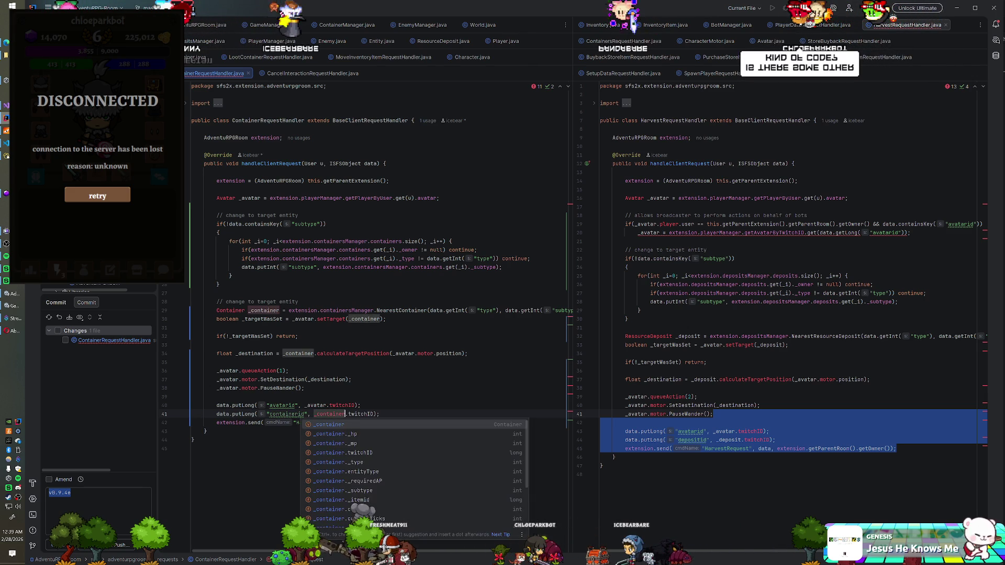
{"action": "left_click", "coordinate": [191, 396]}
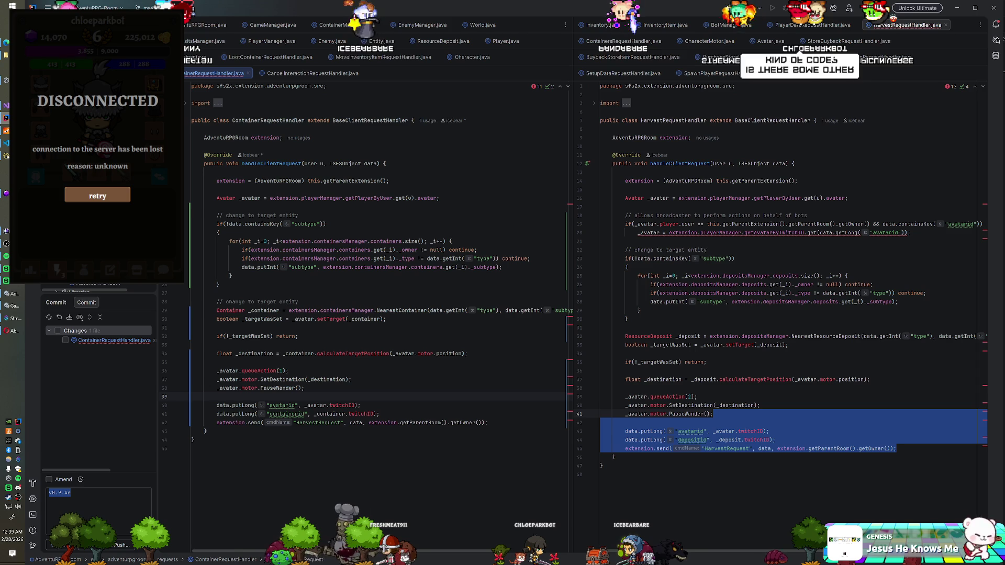
{"action": "left_click_drag", "start_coordinate": [297, 422], "coordinate": [323, 422]}
{"action": "type", "text": "Container"}
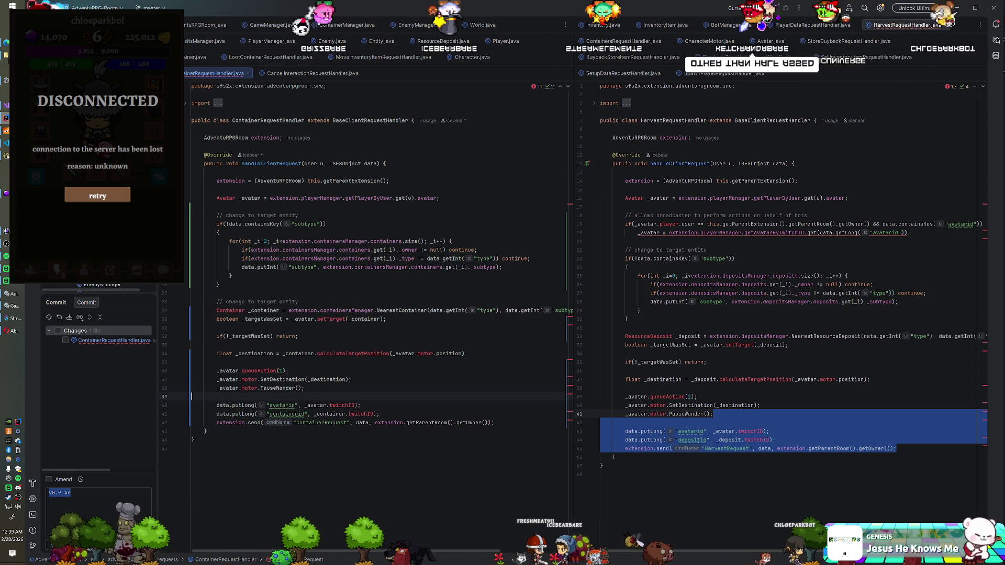
{"action": "right_click", "coordinate": [81, 340]}
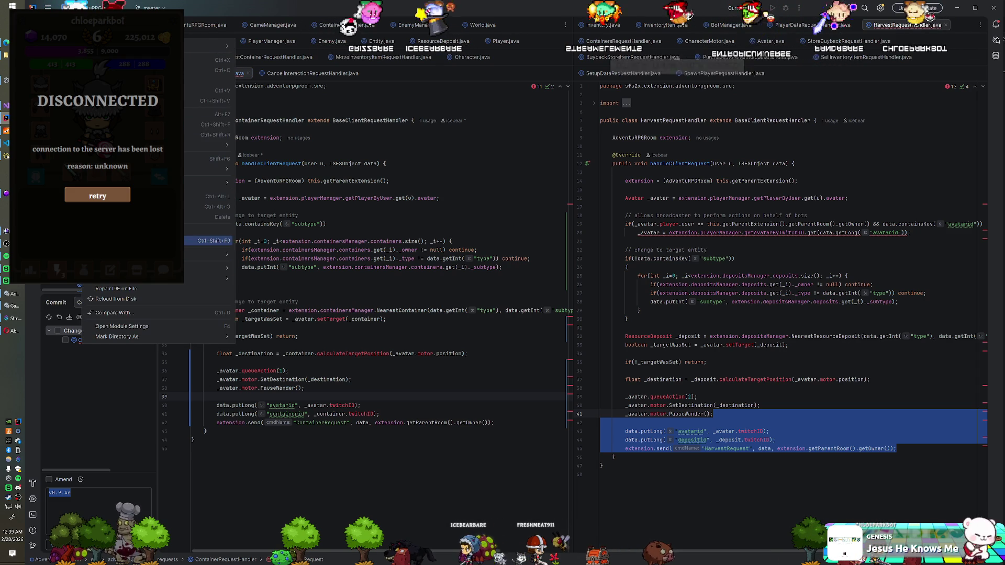
Dismiss the project file's context menu without choosing an option.
{"action": "key", "text": "Escape"}
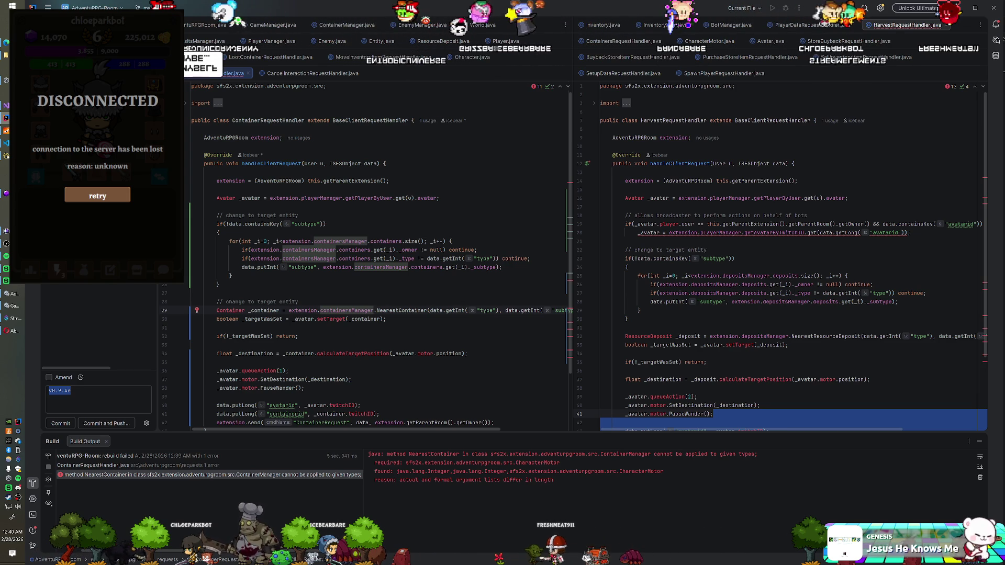
In ContainerManager.java, add 'int _type, int _subtype' parameters to NearestContainer.
{"action": "left_click", "coordinate": [343, 28]}
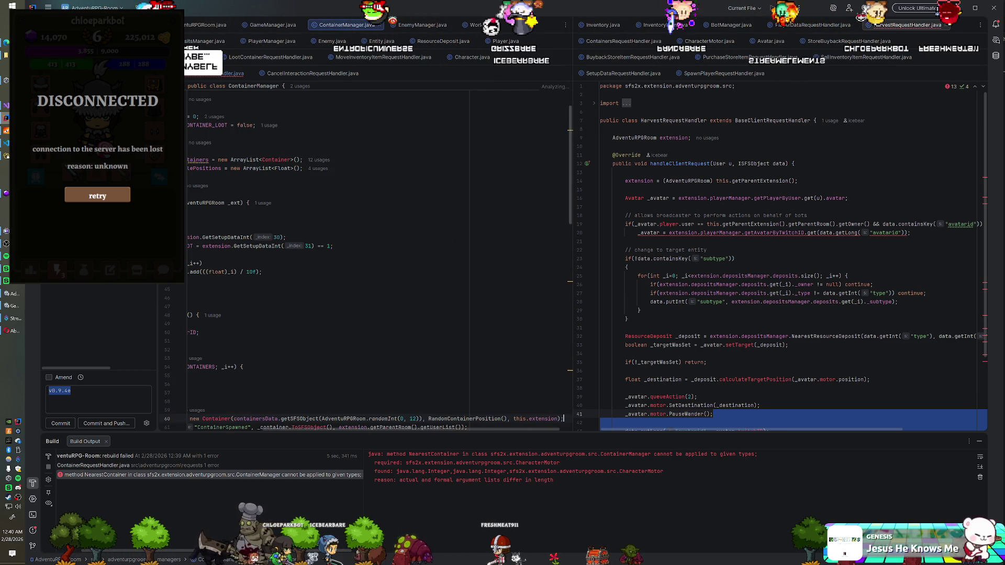
{"action": "scroll", "coordinate": [357, 428], "scroll_direction": "left", "scroll_amount": 3}
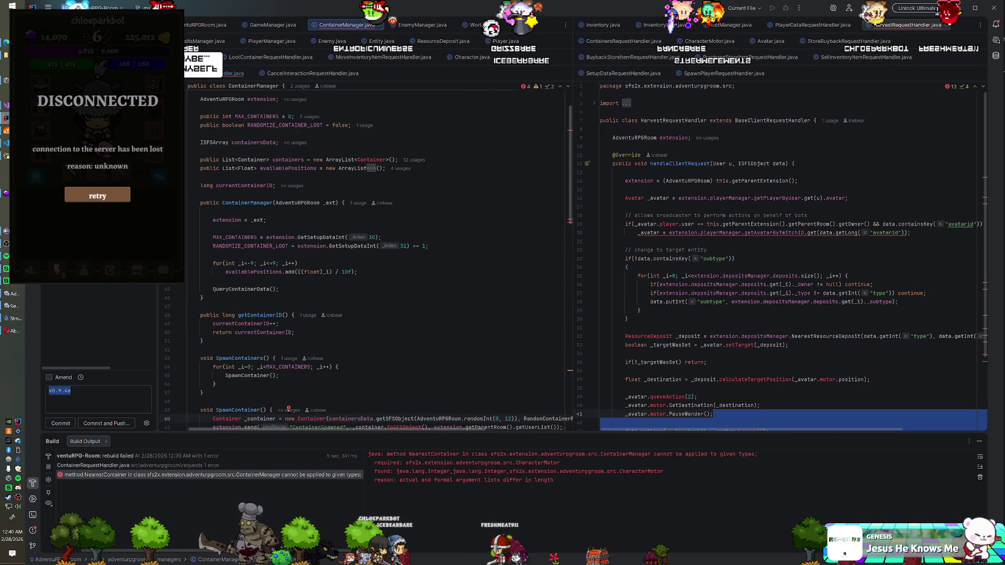
{"action": "scroll", "coordinate": [377, 257], "scroll_direction": "down", "scroll_amount": 9}
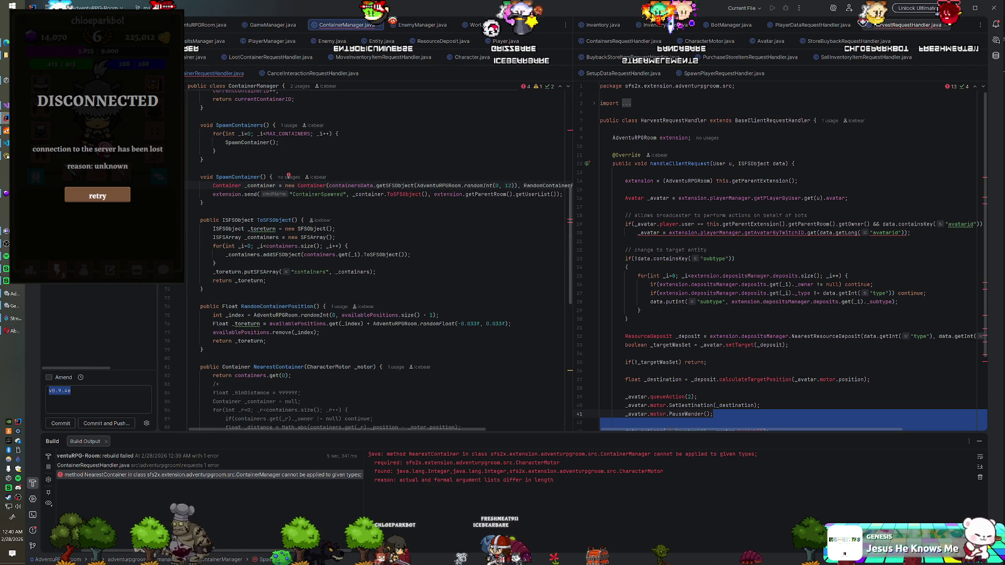
{"action": "scroll", "coordinate": [377, 256], "scroll_direction": "down", "scroll_amount": 5}
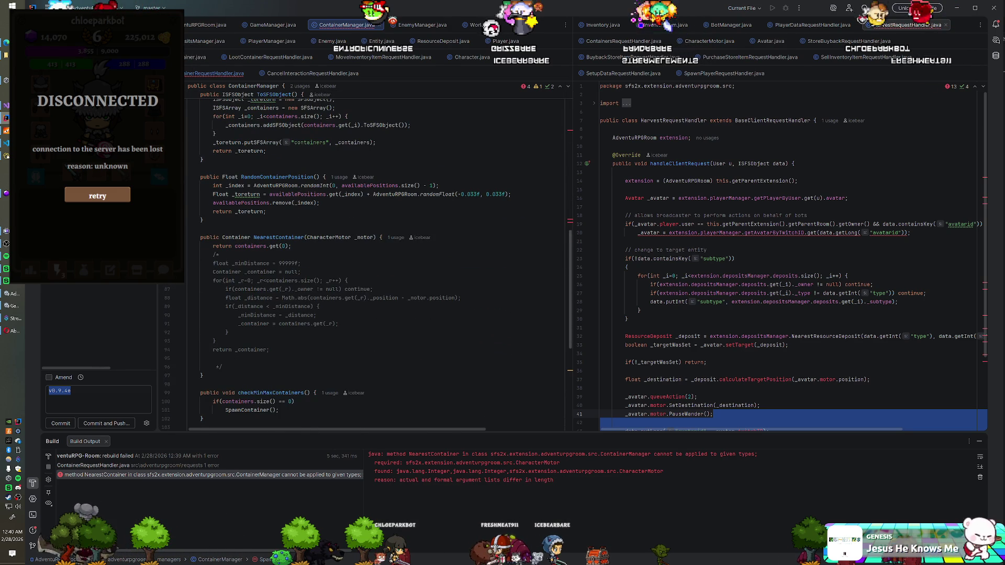
{"action": "left_click", "coordinate": [306, 237]}
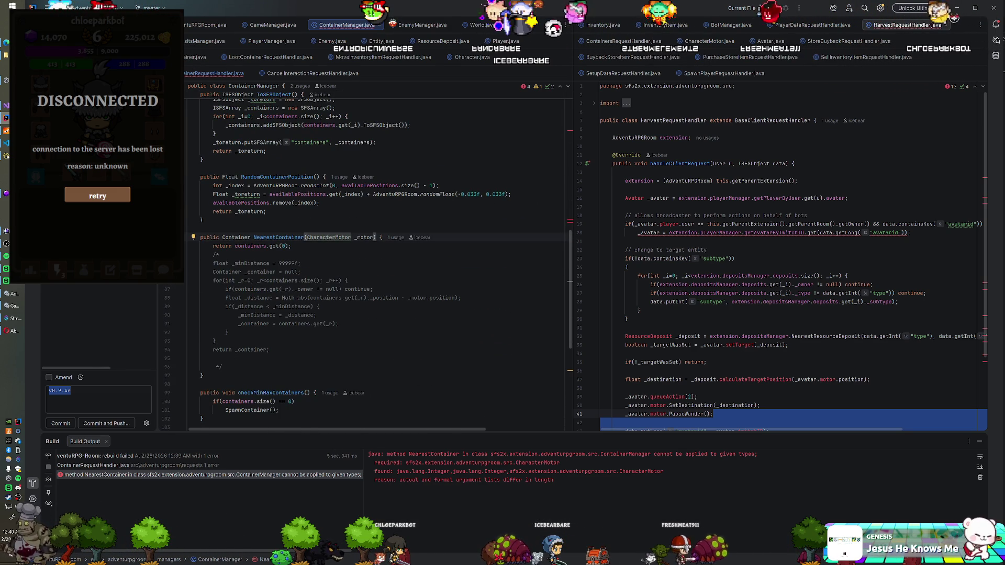
{"action": "type", "text": "int "}
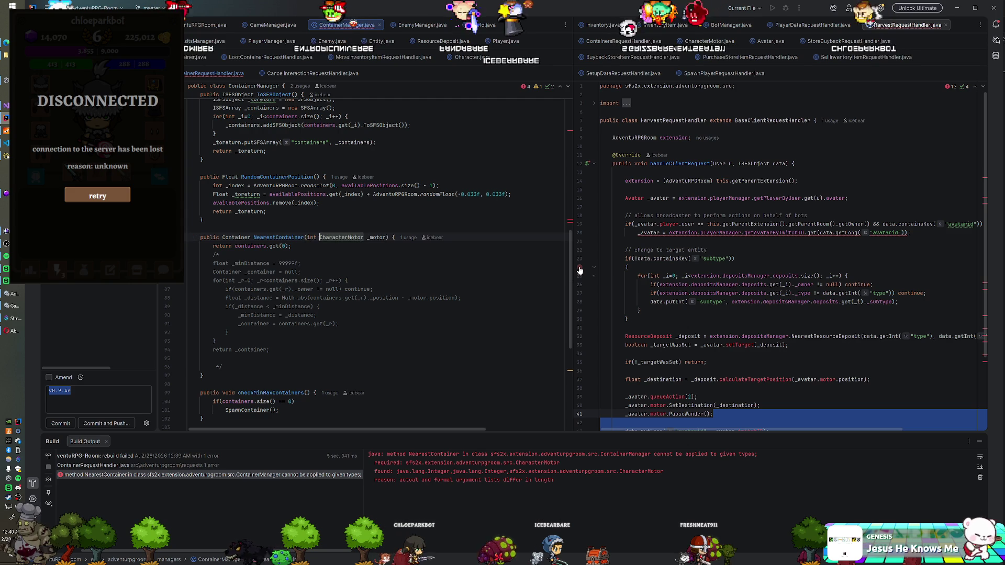
{"action": "type", "text": "_type, "}
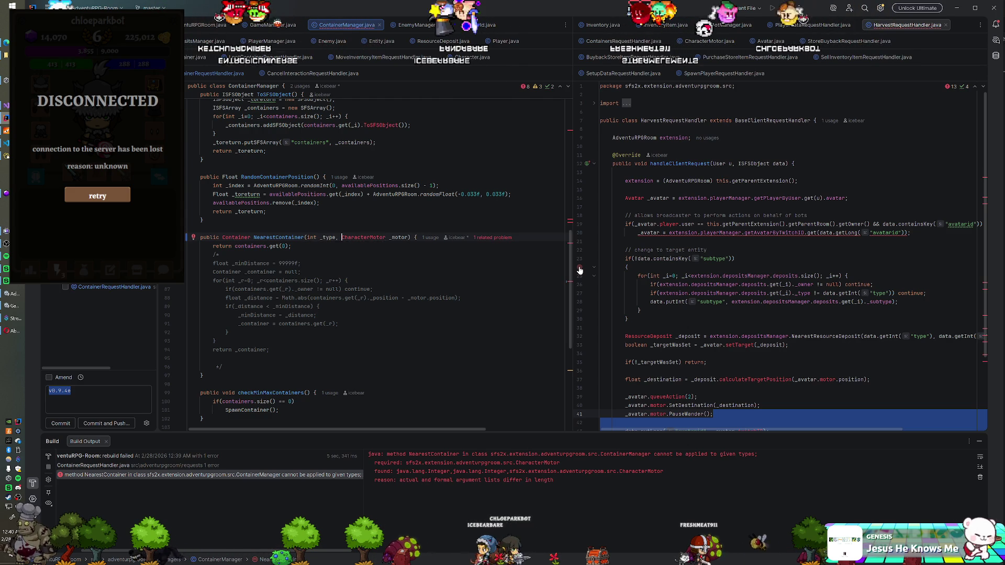
{"action": "type", "text": "int _"}
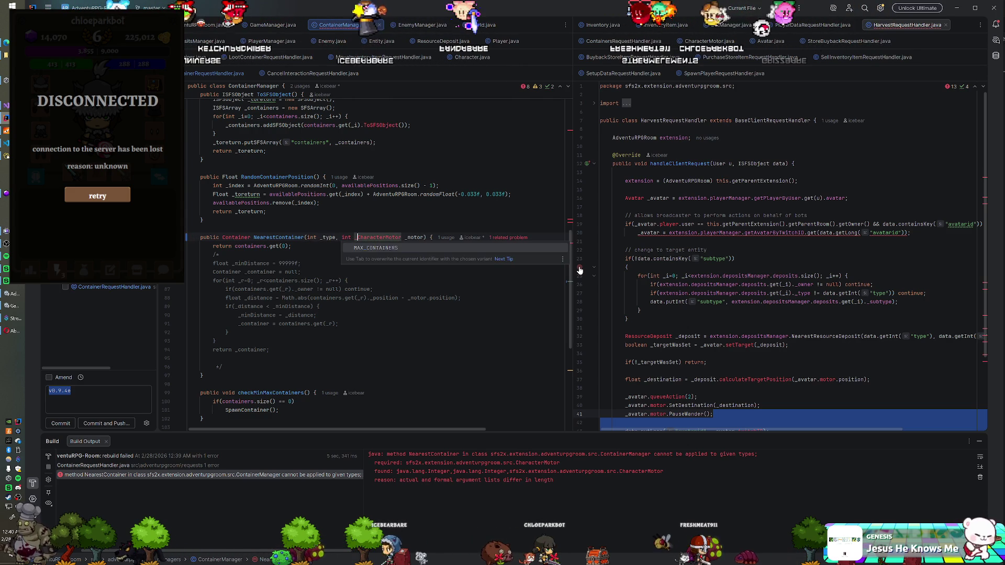
{"action": "type", "text": "subtype,"}
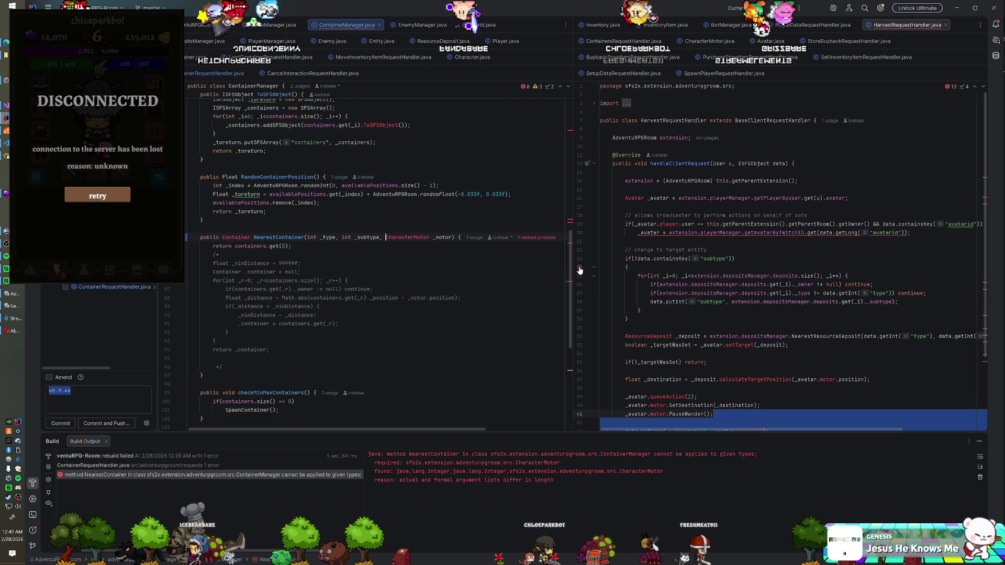
Delete the early return and comment markers to re-enable the nearest-distance search.
{"action": "left_click", "coordinate": [301, 263]}
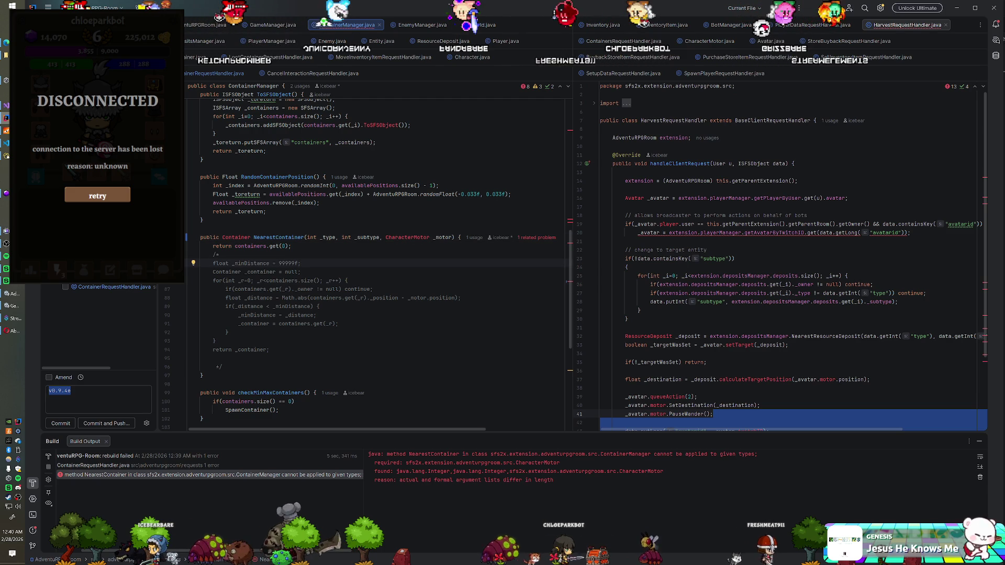
{"action": "left_click_drag", "start_coordinate": [219, 255], "coordinate": [226, 246]}
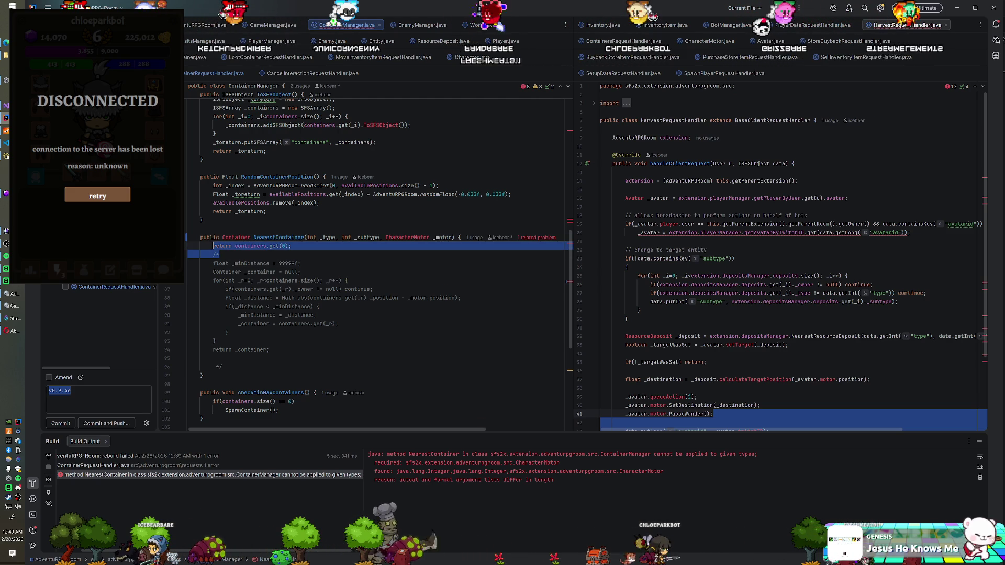
{"action": "key", "text": "BackSpace"}
{"action": "left_click_drag", "start_coordinate": [225, 358], "coordinate": [269, 340]}
{"action": "key", "text": "BackSpace"}
{"action": "key", "text": "Up"}
{"action": "key", "text": "Up"}
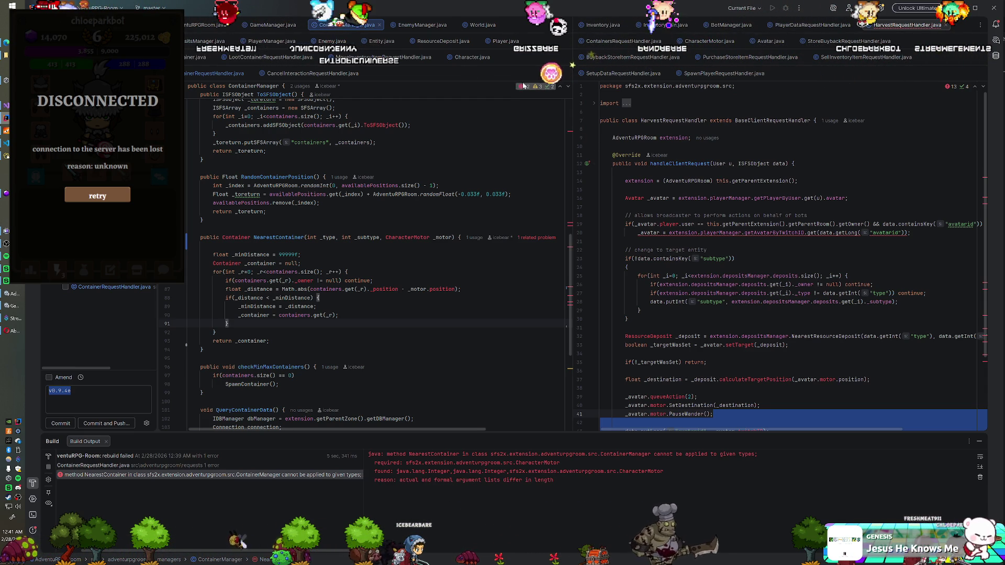
{"action": "left_click", "coordinate": [412, 28]}
Copy NearestEnemy's type/subtype if-line from a split EnemyManager view into NearestContainer's loop.
{"action": "mouse_move", "coordinate": [455, 24]}
{"action": "left_mouse_down"}
{"action": "mouse_move", "coordinate": [675, 73]}
{"action": "mouse_move", "coordinate": [764, 80]}
{"action": "mouse_move", "coordinate": [731, 74]}
{"action": "left_mouse_up"}
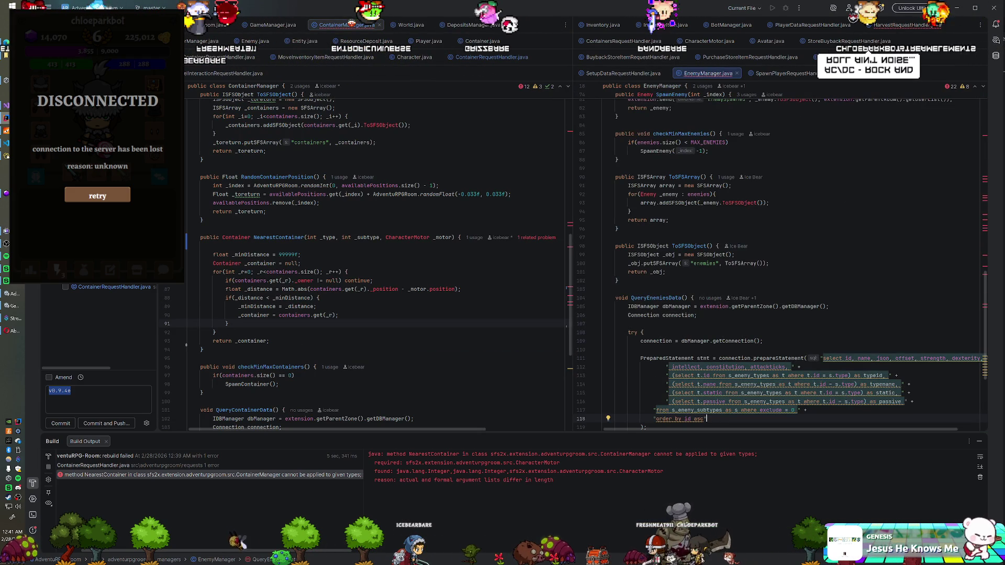
{"action": "scroll", "coordinate": [784, 261], "scroll_direction": "up", "scroll_amount": 5}
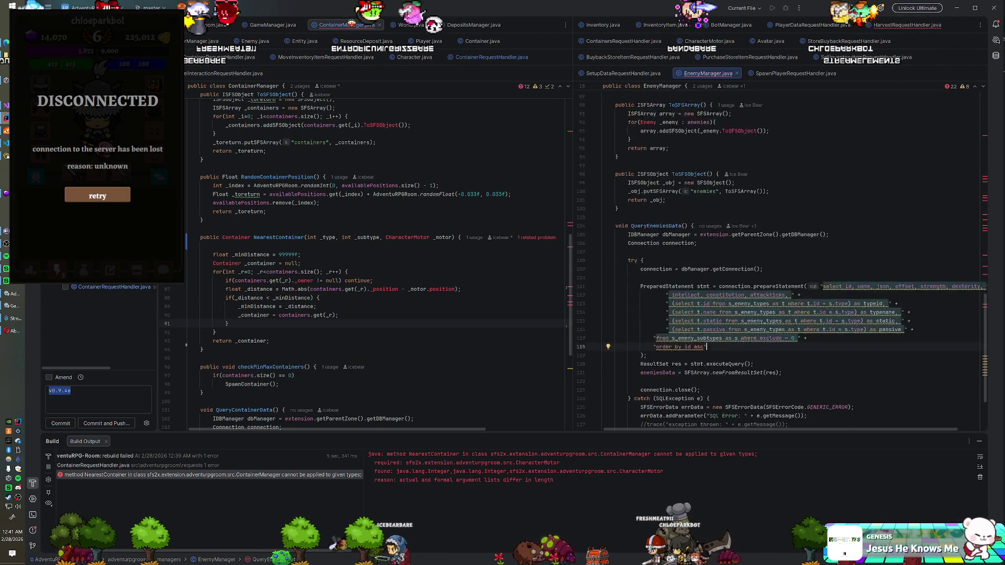
{"action": "scroll", "coordinate": [785, 261], "scroll_direction": "up", "scroll_amount": 5}
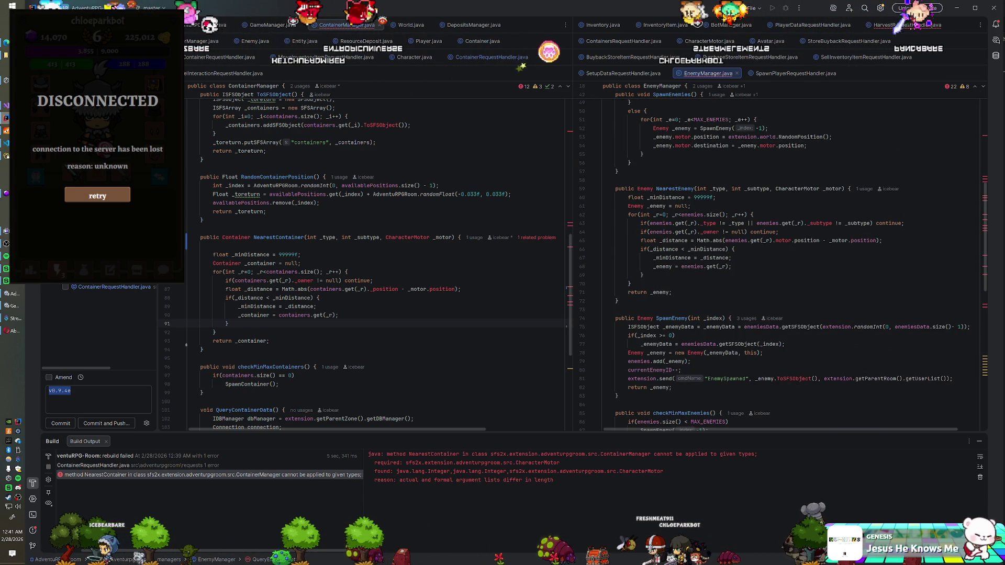
{"action": "left_click_drag", "start_coordinate": [906, 223], "coordinate": [753, 215]}
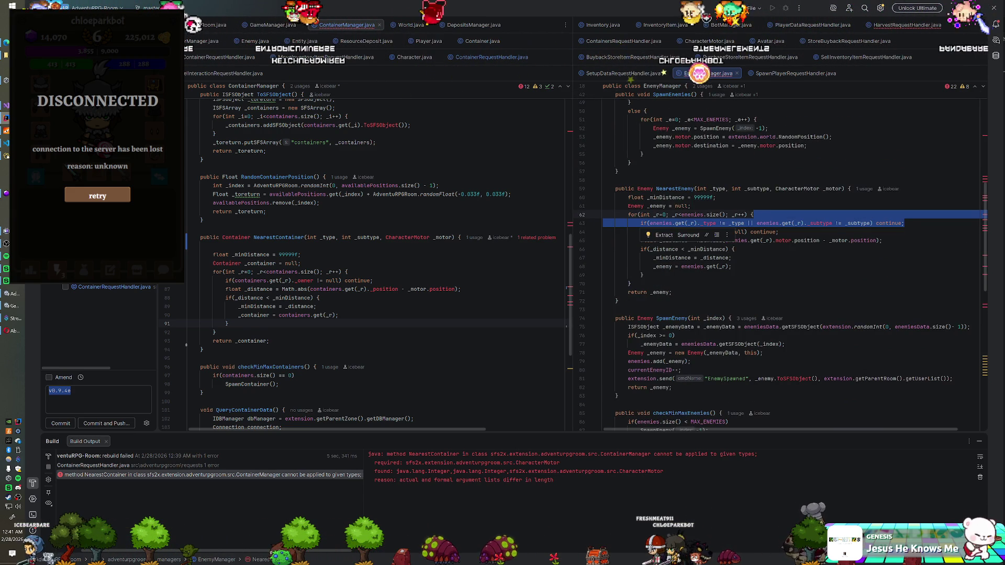
{"action": "key", "text": "ctrl+c"}
{"action": "left_click", "coordinate": [367, 272]}
{"action": "key", "text": "ctrl+v"}
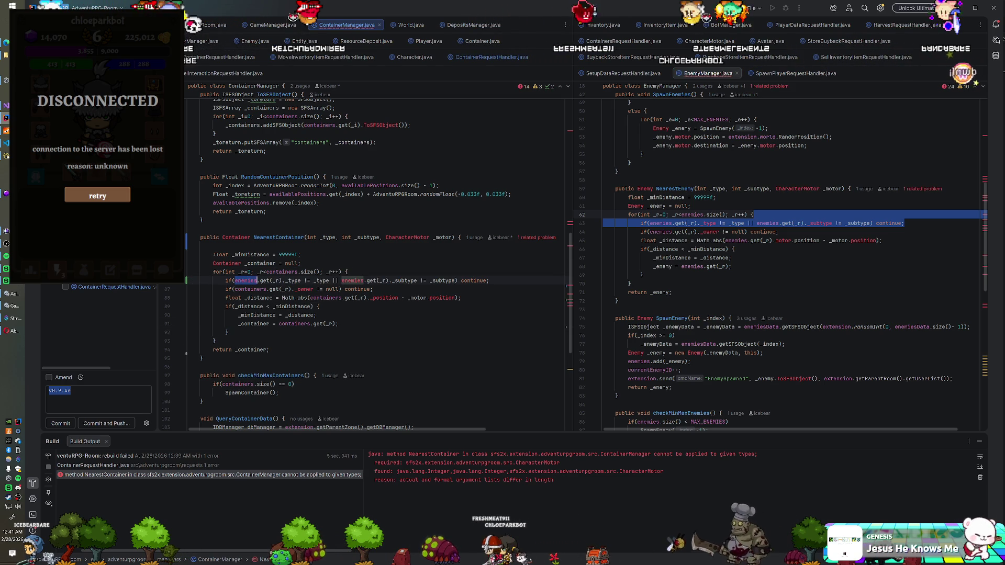
Rename both enemies references in the pasted filter line to containers.
{"action": "double_click", "coordinate": [245, 280]}
{"action": "type", "text": "containers"}
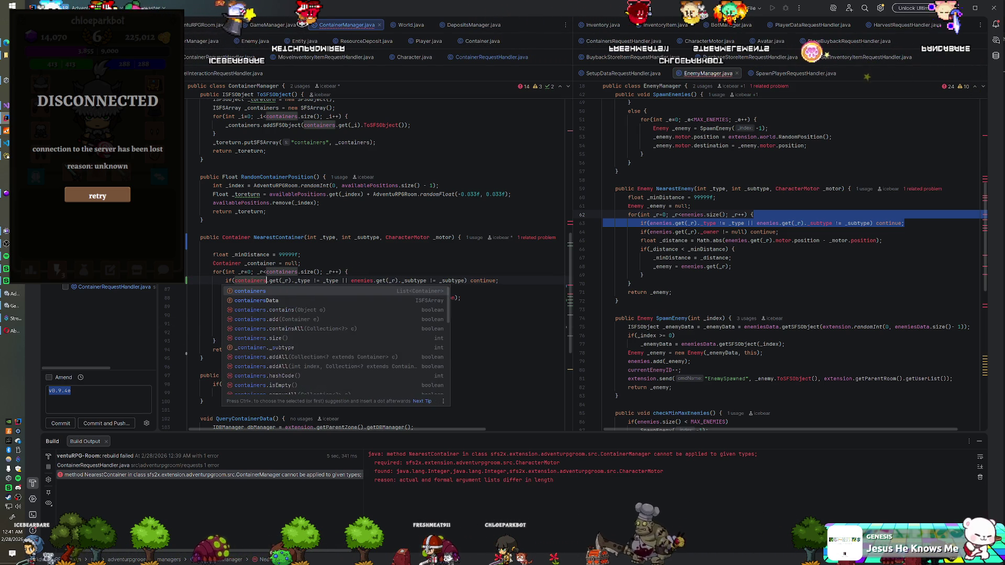
{"action": "double_click", "coordinate": [362, 281]}
{"action": "type", "text": "containers"}
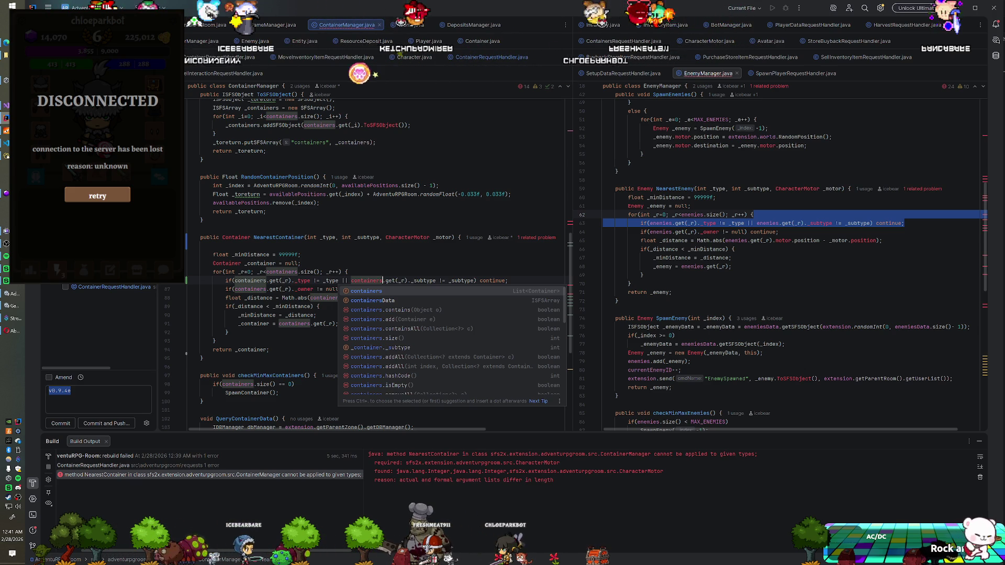
{"action": "left_click", "coordinate": [301, 263]}
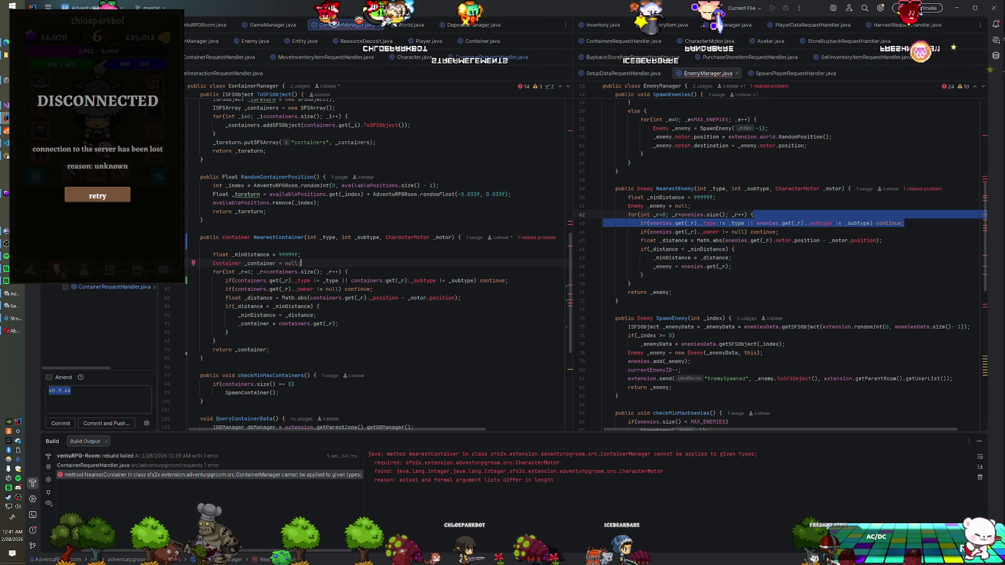
{"action": "right_click", "coordinate": [109, 36]}
Rebuild the AdventuRPG-Room module, restart SmartFoxServer, and return to Unity.
{"action": "left_click", "coordinate": [184, 228]}
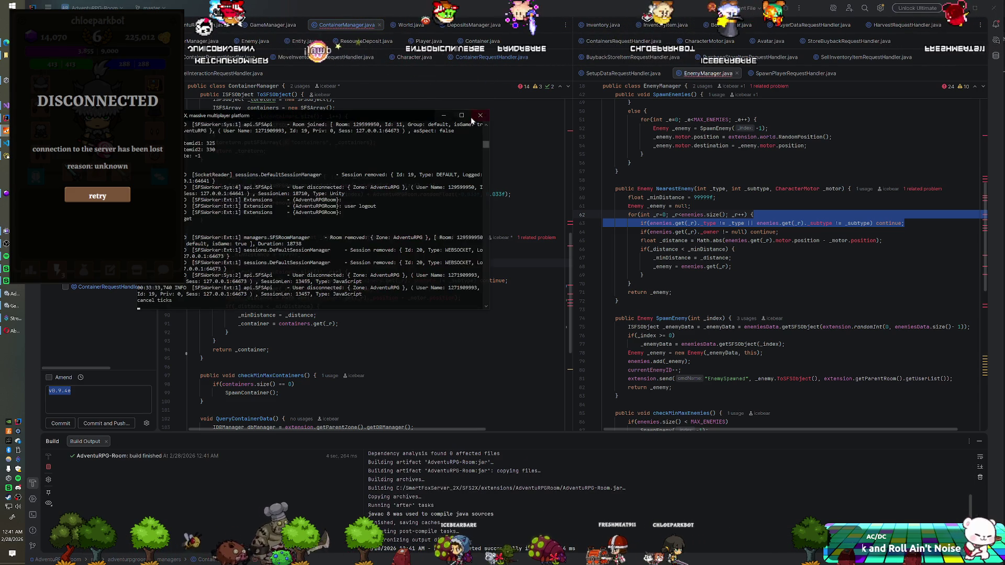
{"action": "left_click", "coordinate": [444, 115]}
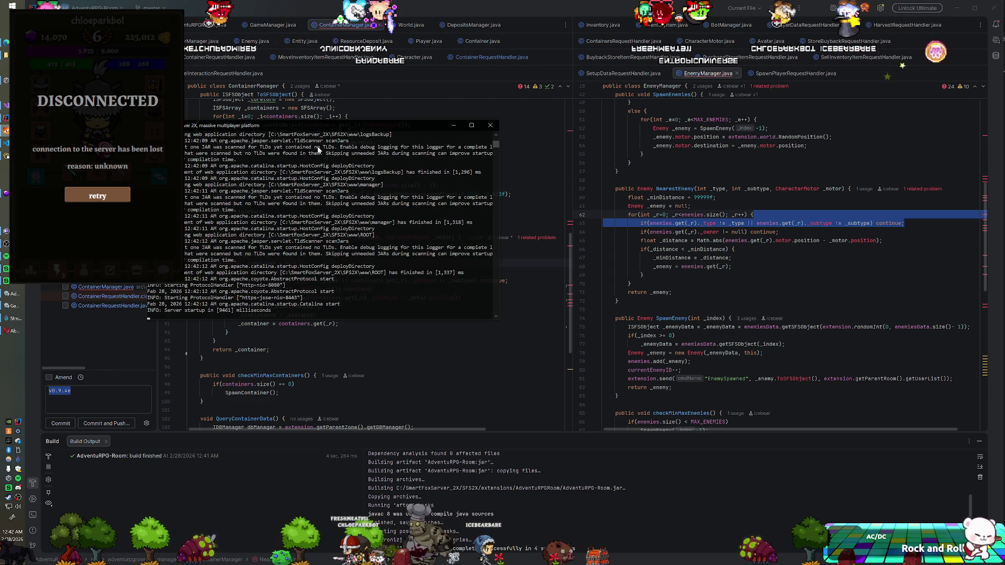
{"action": "key", "text": "alt+Tab"}
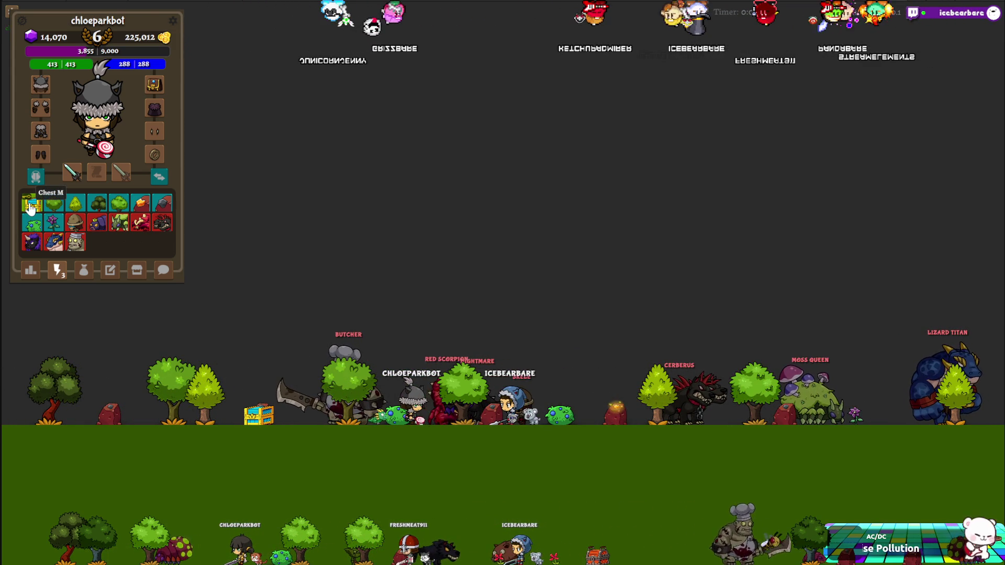
Use the Chest M item and loot the Shard Lizard Corpse, bringing gold to 225,432.
{"action": "left_click", "coordinate": [30, 207]}
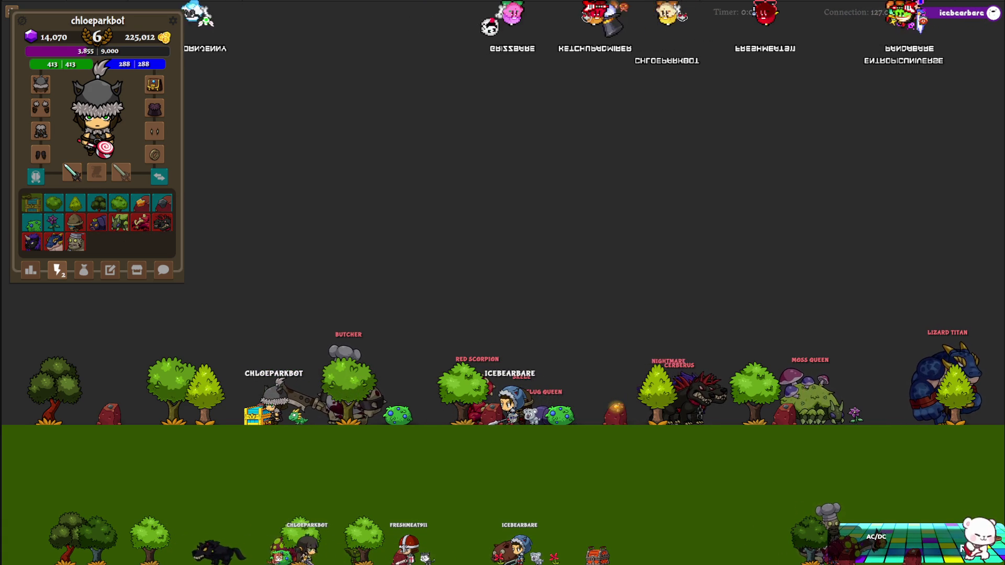
{"action": "left_click", "coordinate": [441, 413]}
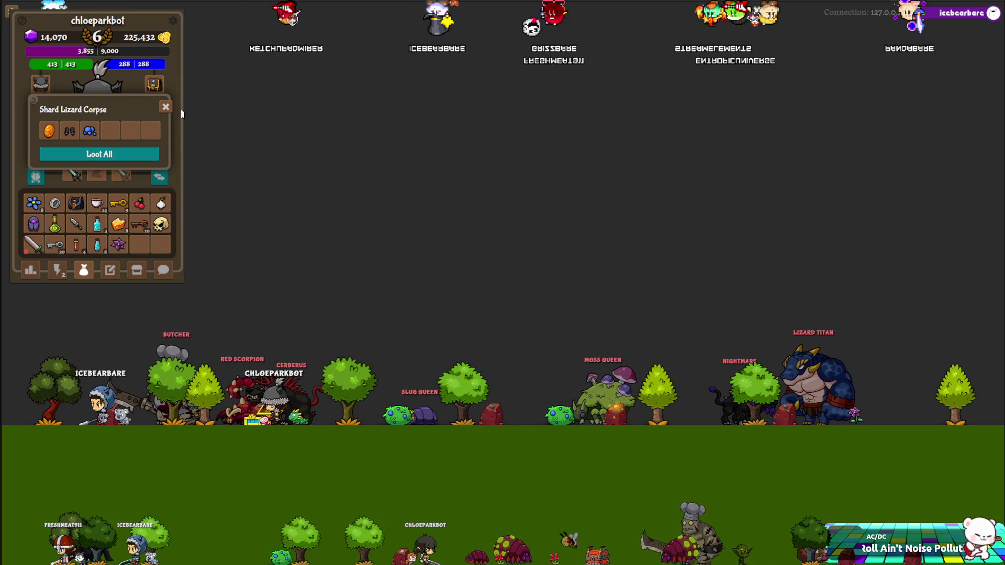
{"action": "left_click", "coordinate": [165, 107]}
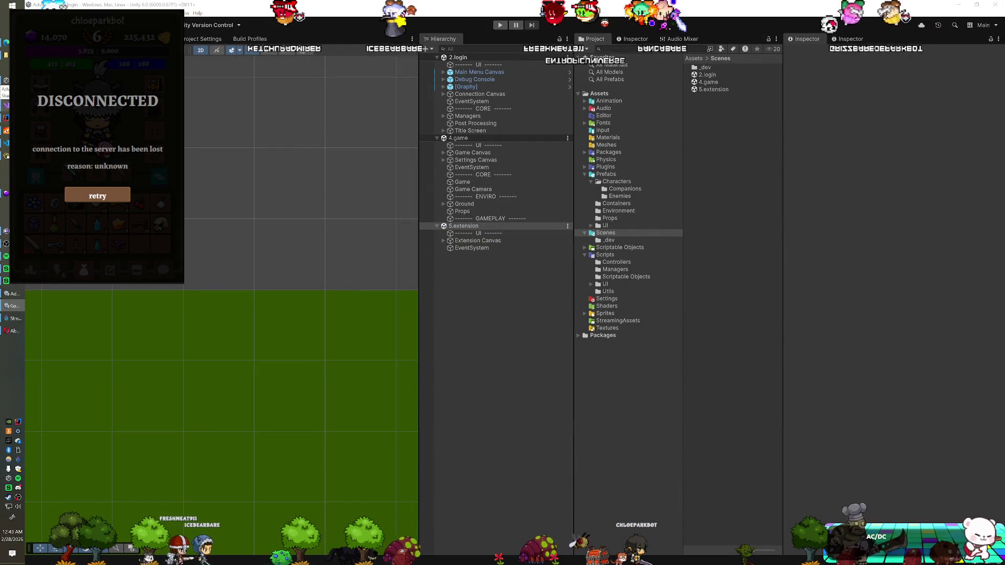
{"action": "key", "text": "alt+Tab"}
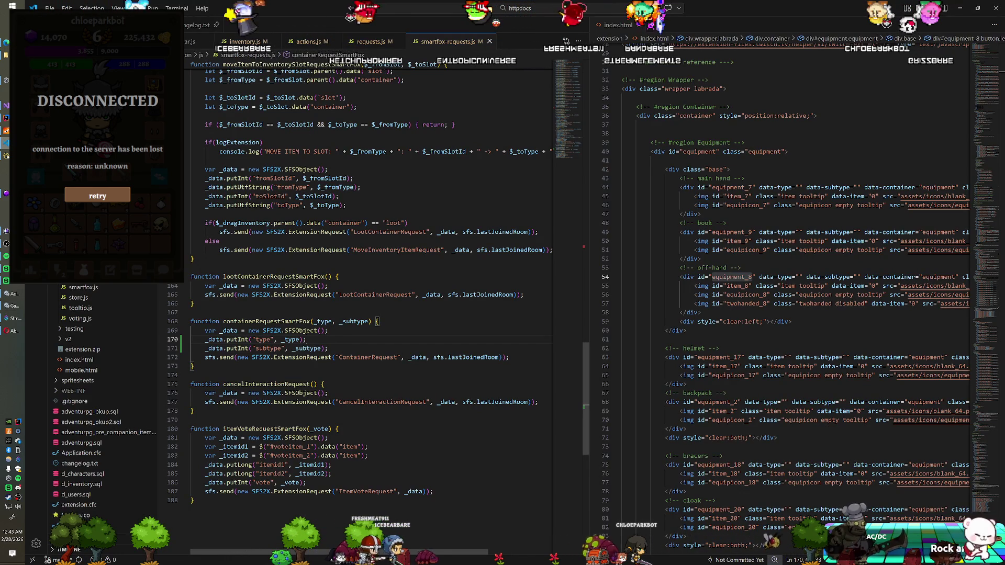
{"action": "key", "text": "alt+Tab"}
{"action": "key", "text": "alt+Tab"}
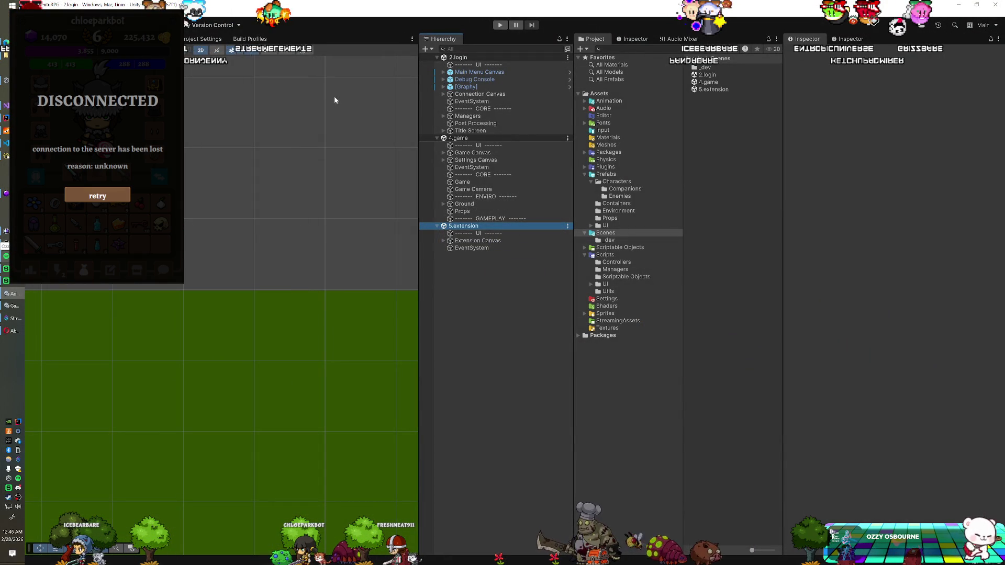
Run the game from Unity and use the white wolf ability to get Shard Lizard Corpse loot.
{"action": "left_click", "coordinate": [500, 25]}
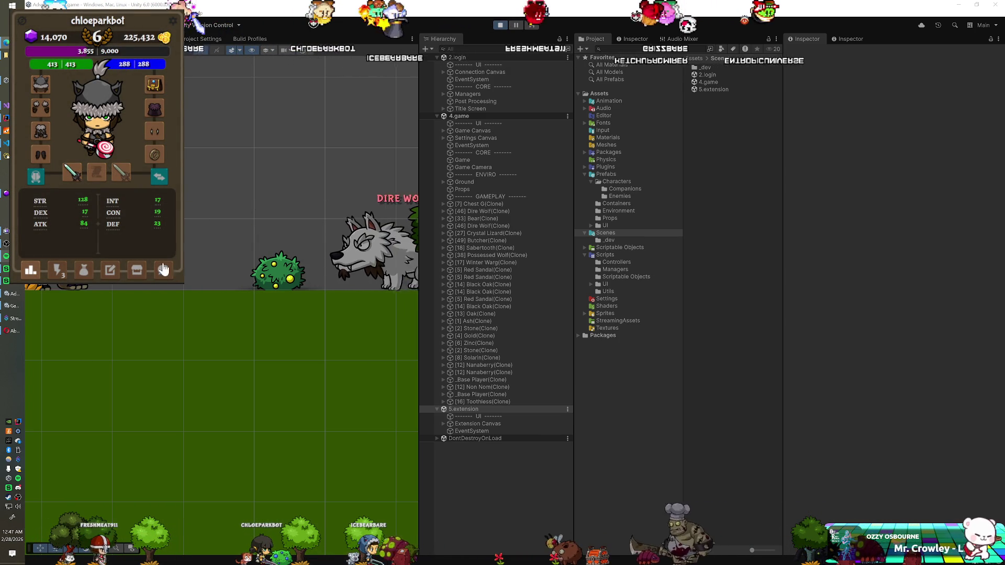
{"action": "left_click", "coordinate": [60, 273]}
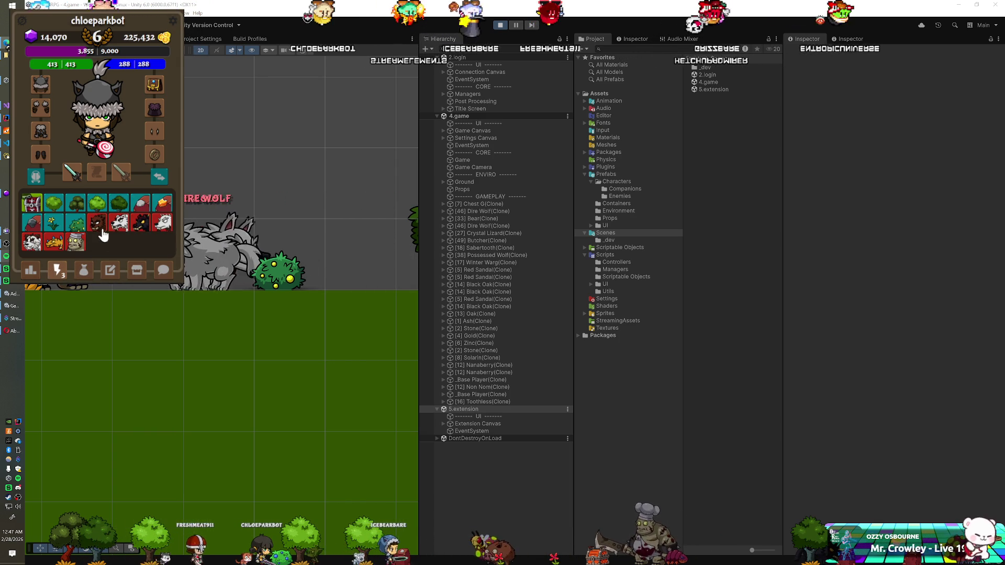
{"action": "left_click", "coordinate": [117, 225]}
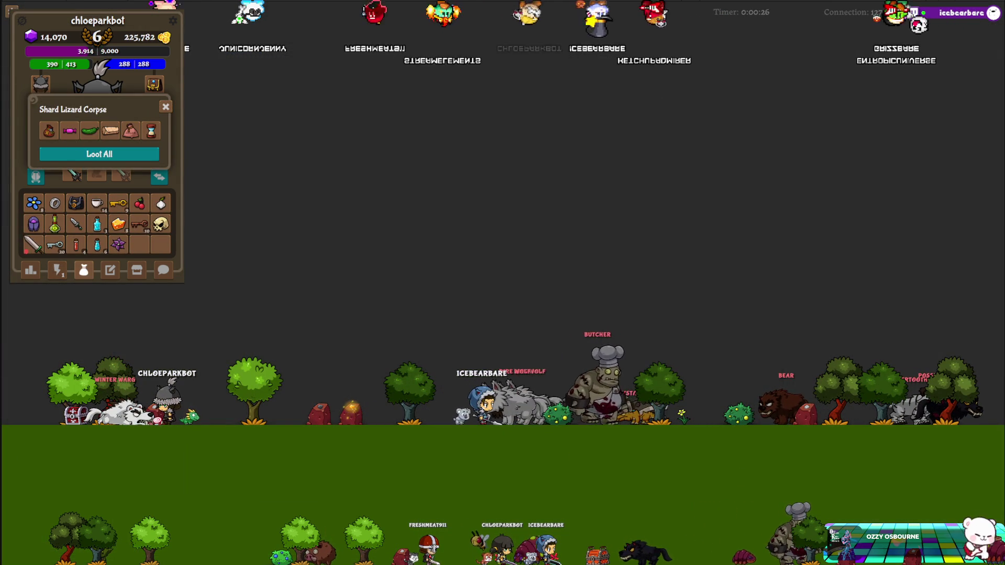
Dismiss the corpse loot, use the white wolf ability again, and close the new loot window.
{"action": "left_click", "coordinate": [166, 108]}
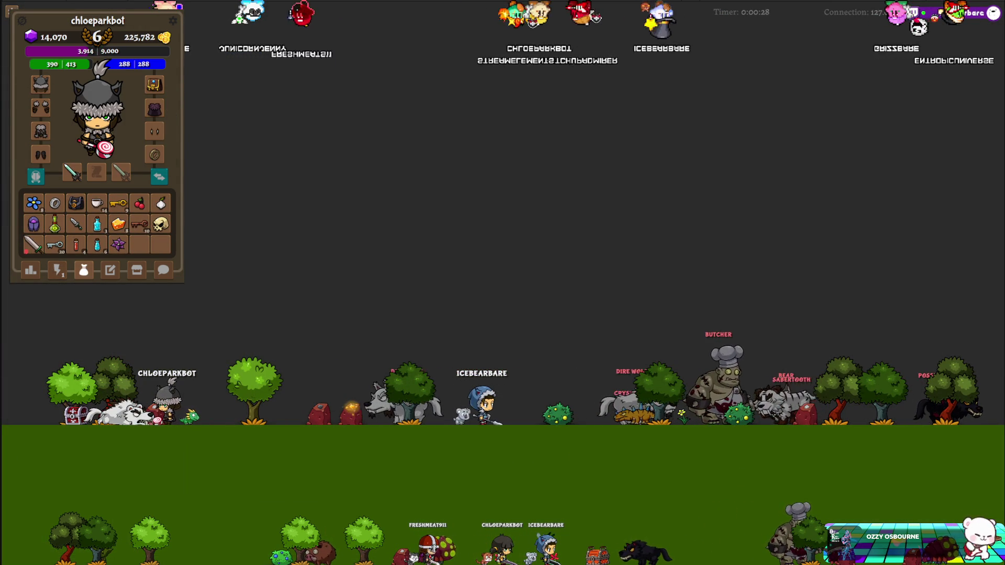
{"action": "left_click", "coordinate": [56, 271]}
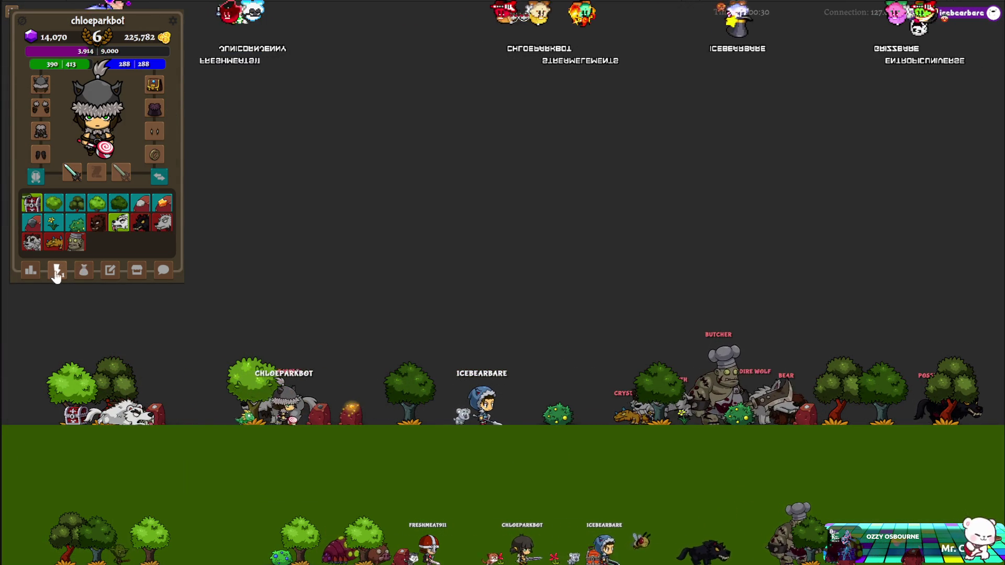
{"action": "left_click", "coordinate": [119, 222]}
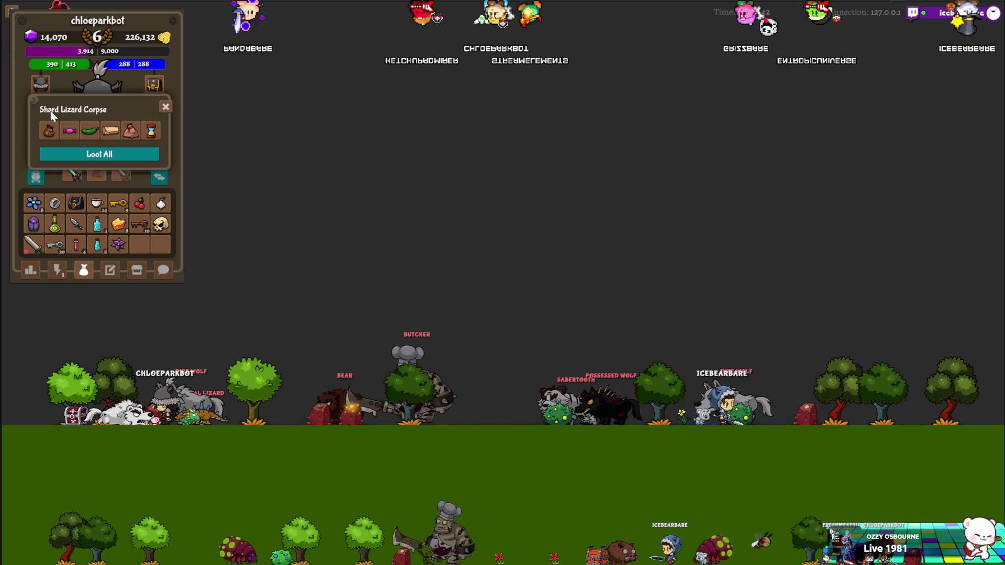
{"action": "left_click", "coordinate": [166, 108]}
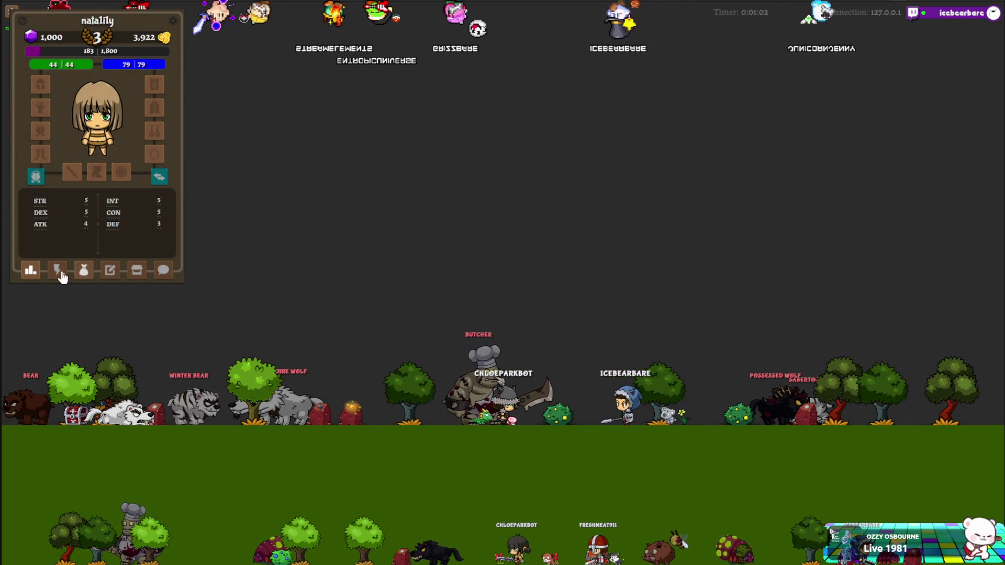
Use the corpse ability and Loot All six items from the Shard Lizard Corpse.
{"action": "left_click", "coordinate": [54, 274]}
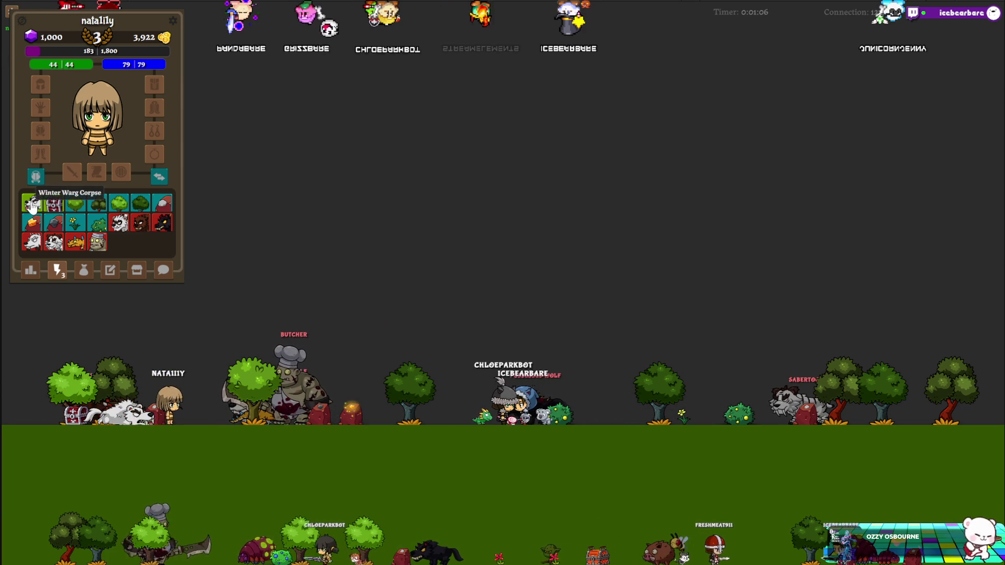
{"action": "left_click", "coordinate": [33, 206]}
{"action": "left_click", "coordinate": [32, 203]}
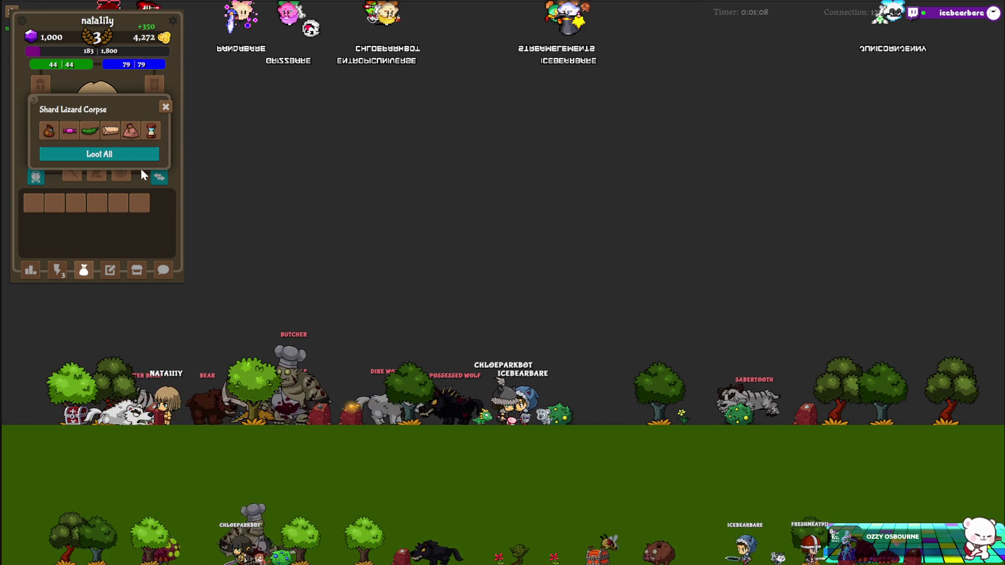
{"action": "left_click", "coordinate": [121, 155]}
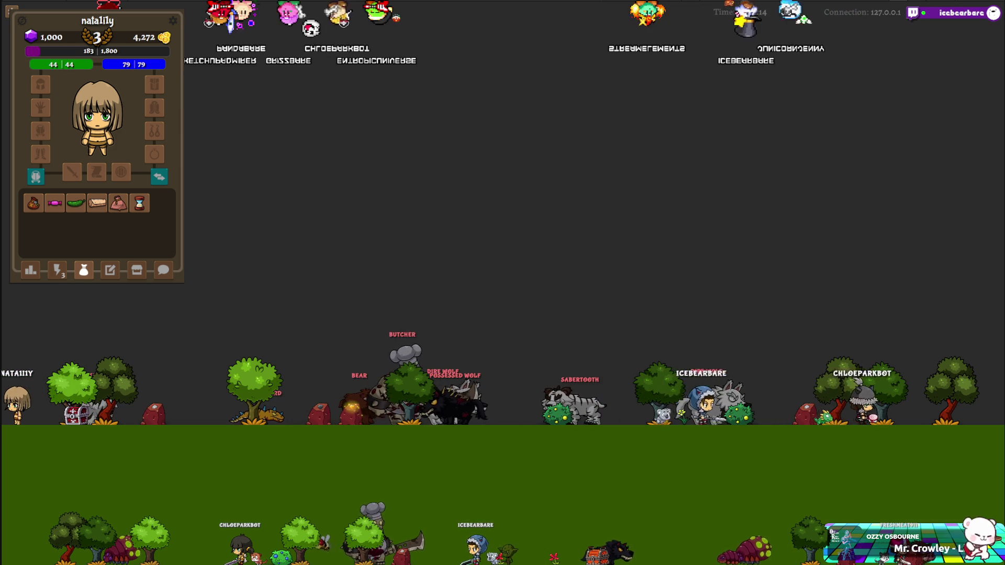
Try buying a backpack from the shop's backpack category, which fails for insufficient coins.
{"action": "left_click", "coordinate": [136, 270]}
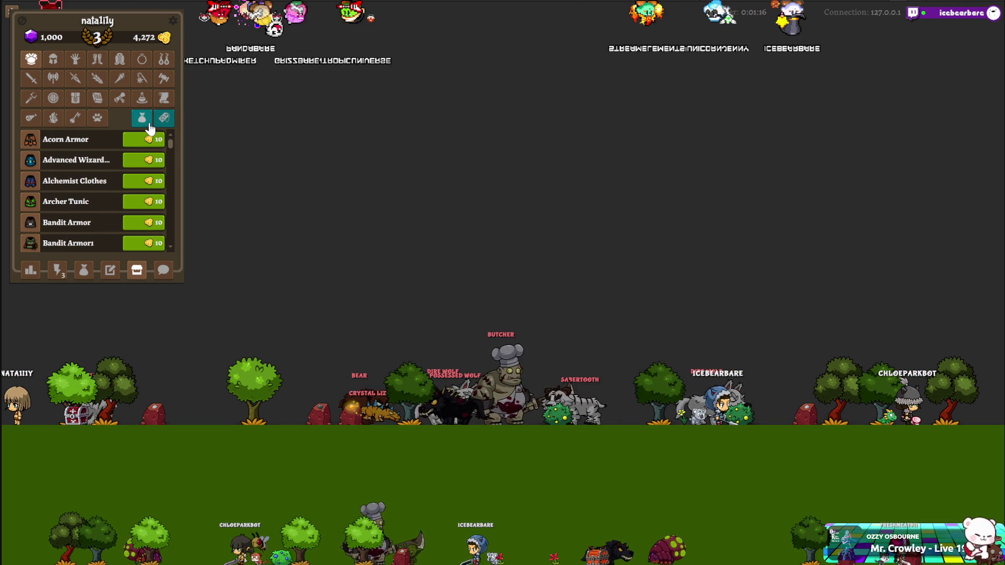
{"action": "left_click", "coordinate": [142, 119]}
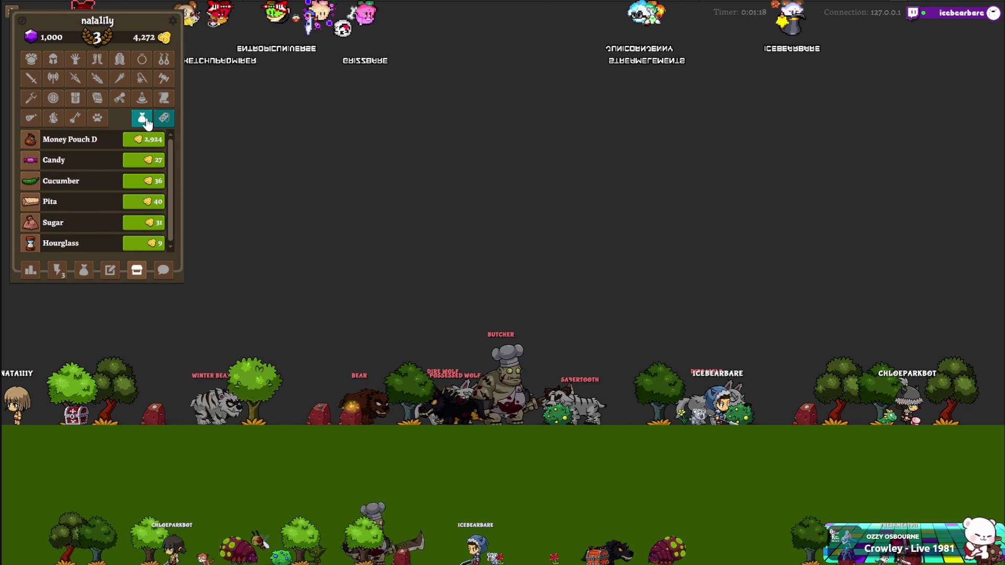
{"action": "left_click", "coordinate": [77, 100]}
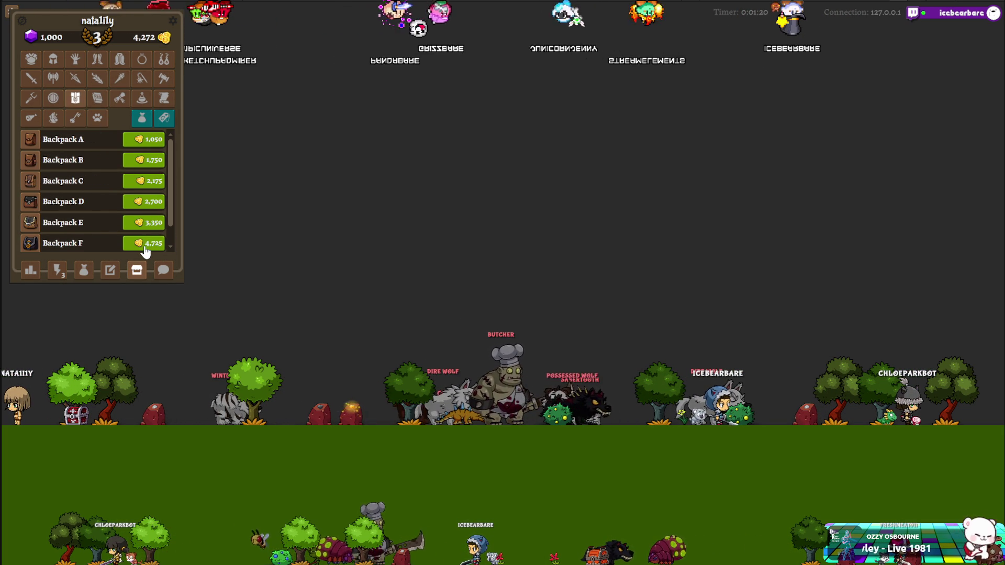
{"action": "scroll", "coordinate": [145, 246], "scroll_direction": "down", "scroll_amount": 1}
{"action": "left_click", "coordinate": [144, 242]}
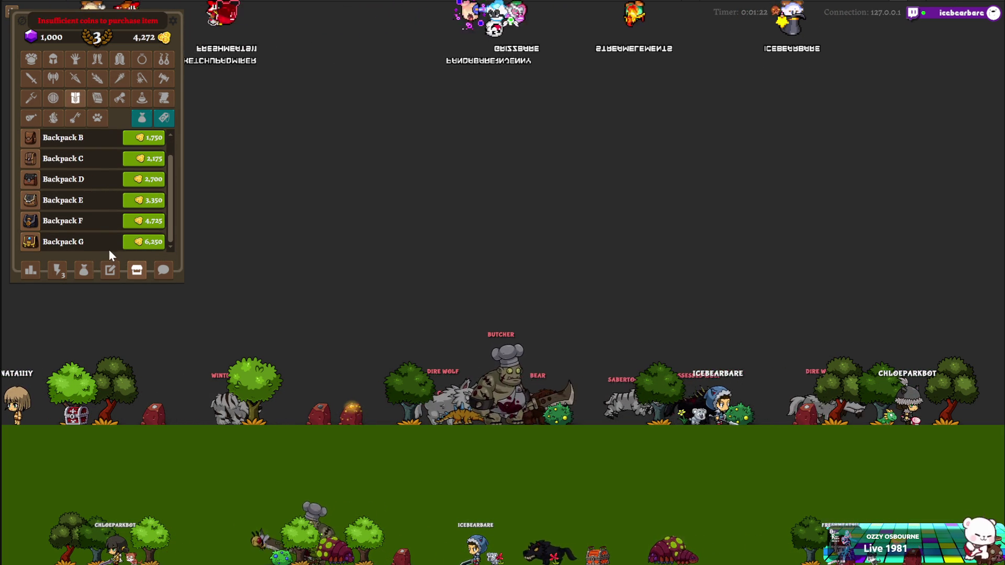
{"action": "left_click", "coordinate": [57, 269]}
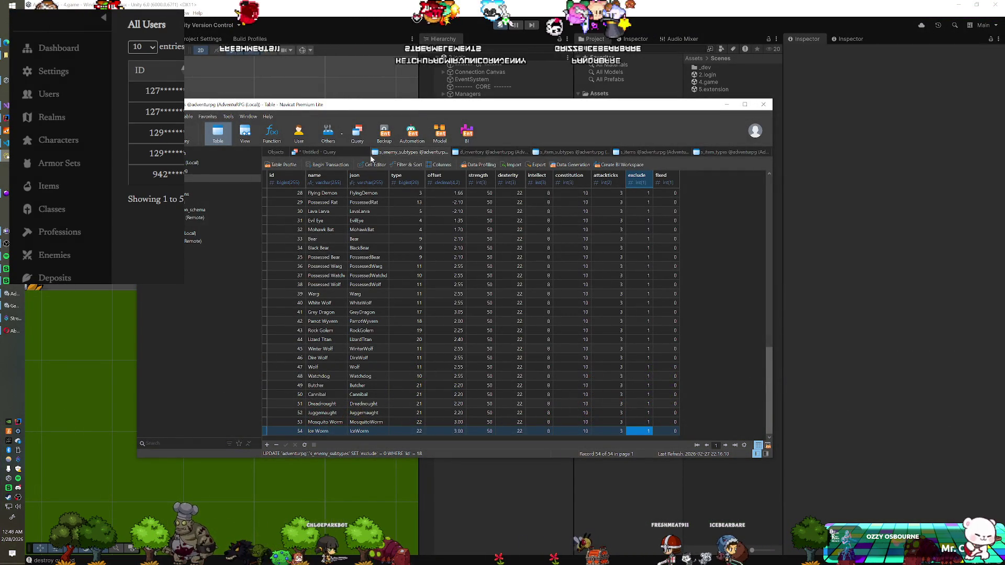
Set the first character's coins in d_characters to 427200 and return to the game.
{"action": "left_click", "coordinate": [276, 151]}
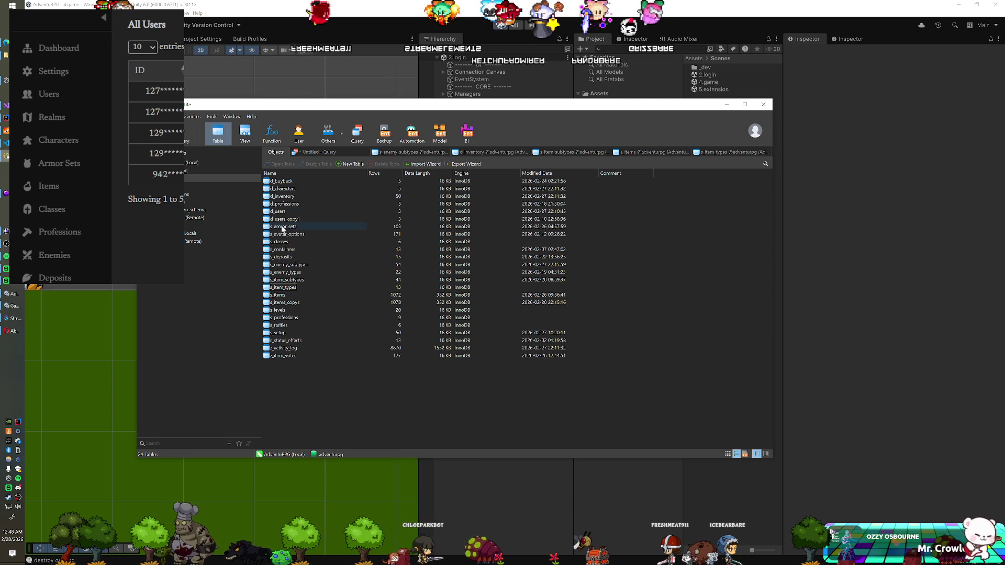
{"action": "double_click", "coordinate": [282, 189]}
{"action": "type", "text": "427200"}
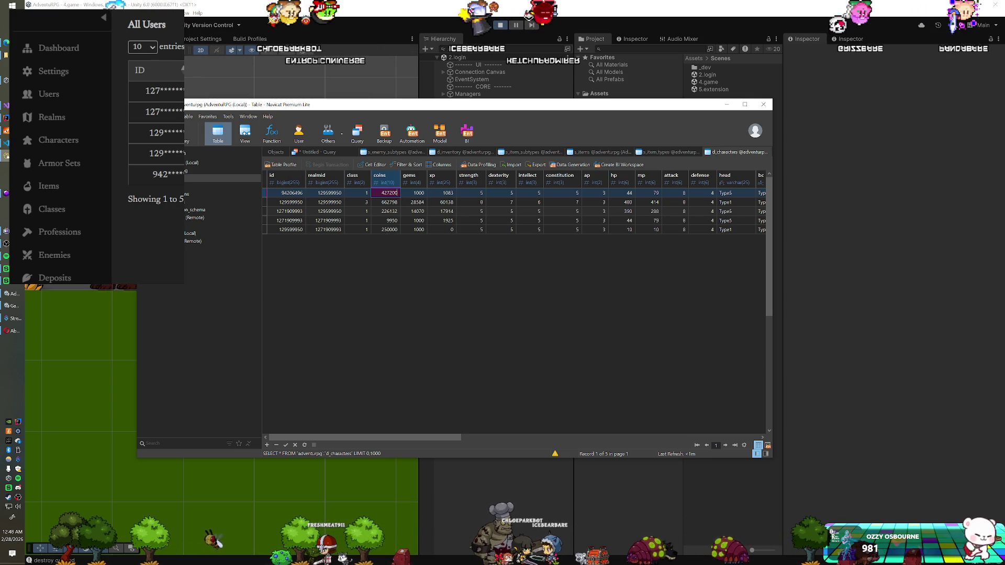
{"action": "key", "text": "Return"}
{"action": "left_click", "coordinate": [498, 25]}
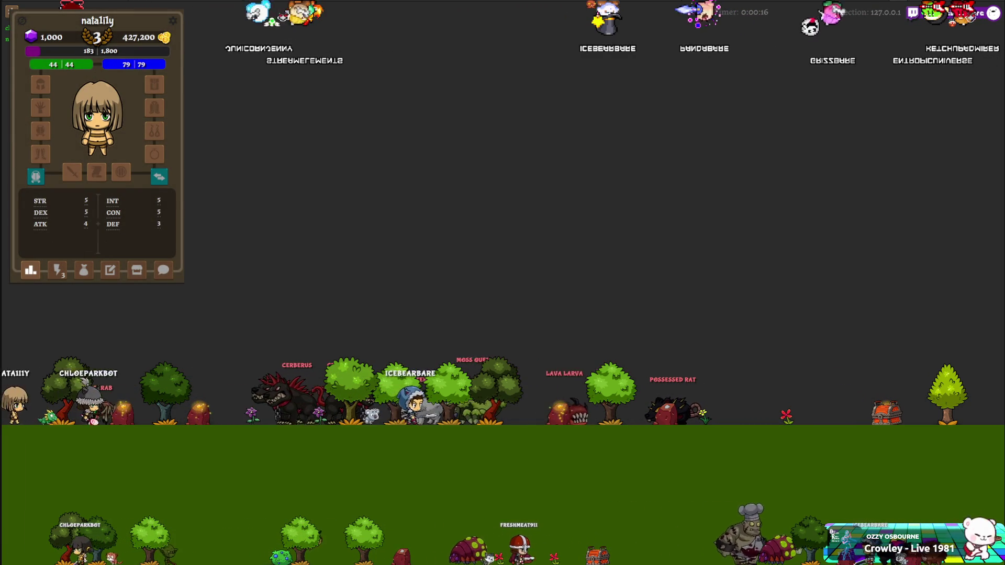
Discard the Hourglass and buy Backpack G, then check the enlarged inventory.
{"action": "left_click", "coordinate": [84, 270]}
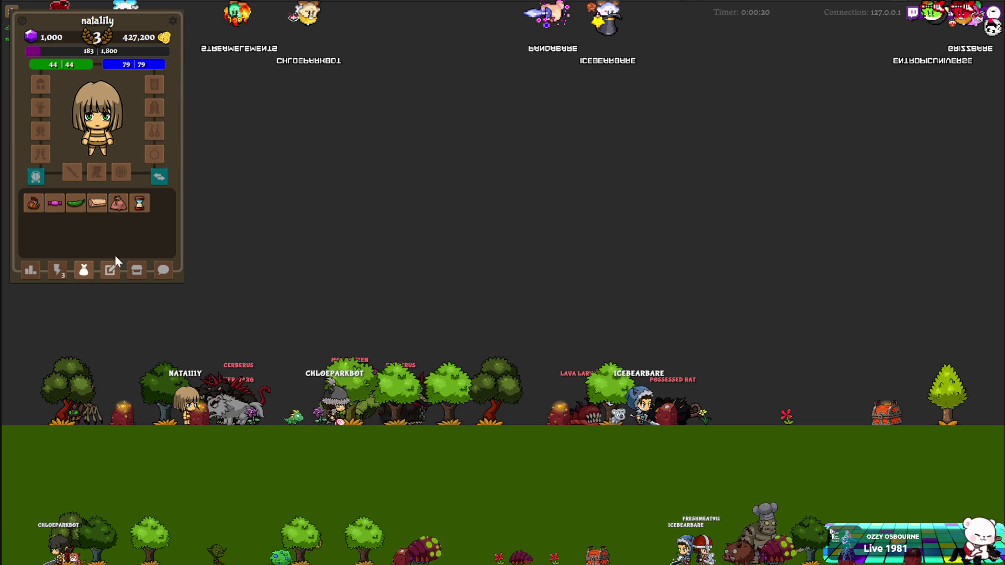
{"action": "left_click", "coordinate": [139, 208]}
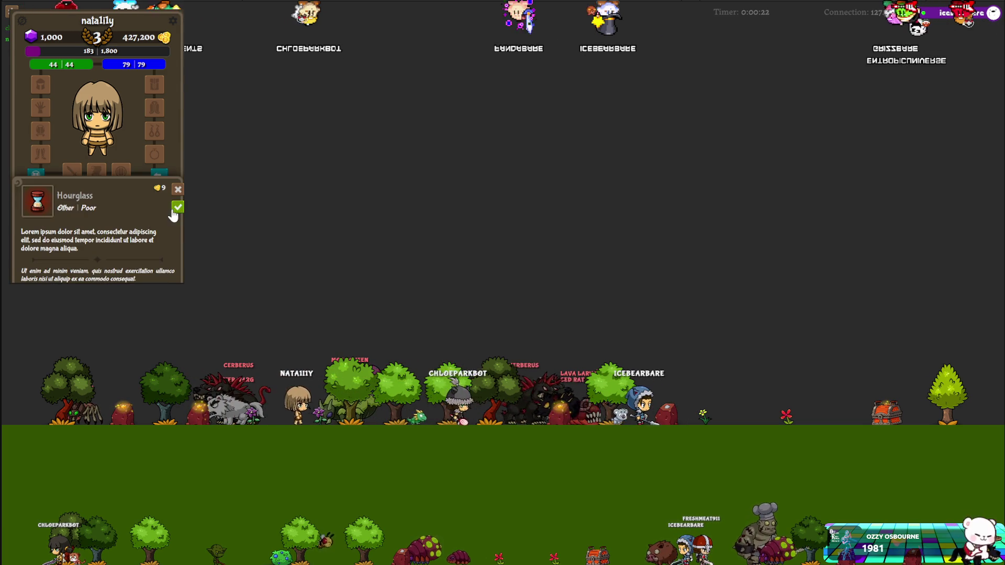
{"action": "left_click", "coordinate": [174, 209]}
{"action": "left_click", "coordinate": [138, 271]}
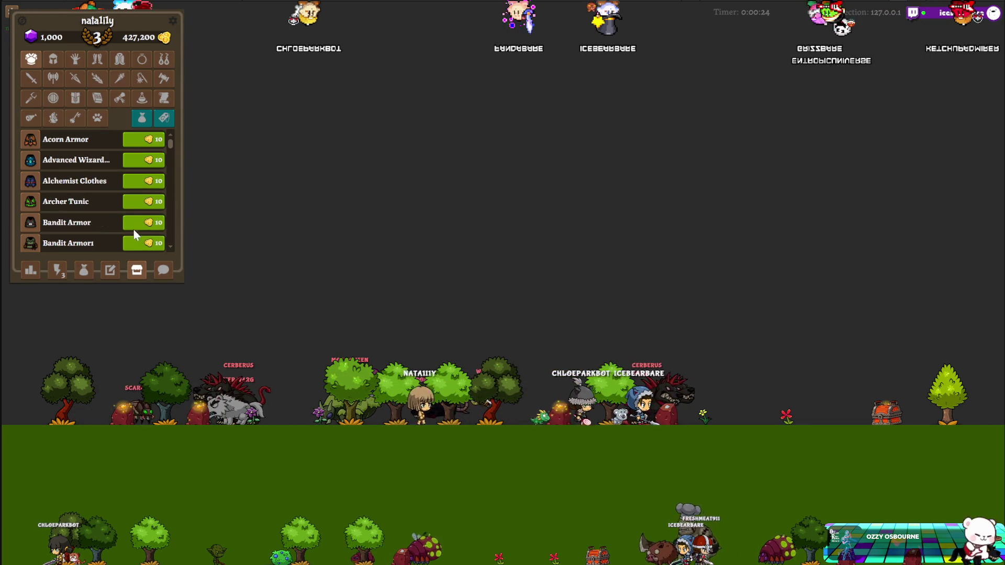
{"action": "left_click", "coordinate": [74, 99]}
{"action": "scroll", "coordinate": [111, 201], "scroll_direction": "down", "scroll_amount": 1}
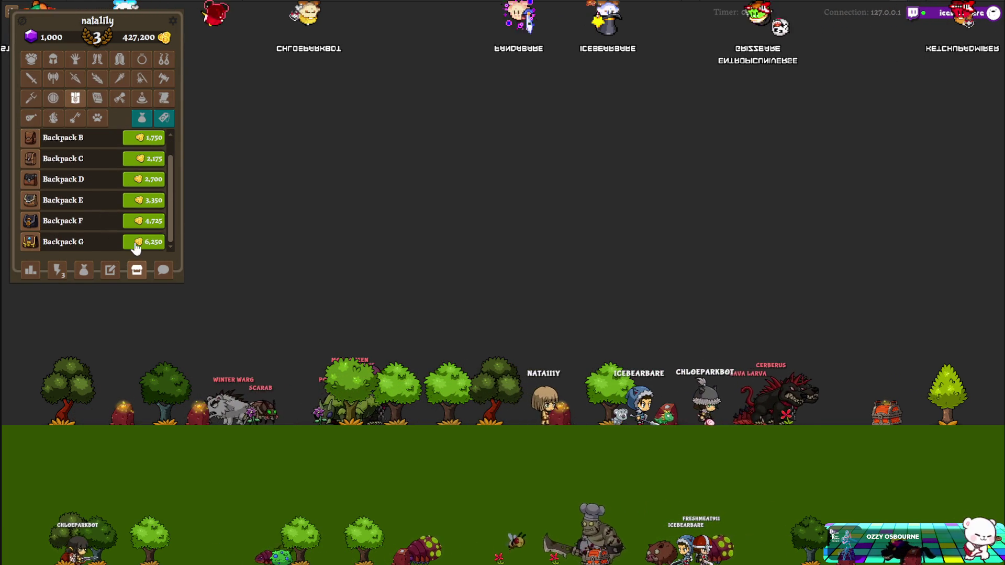
{"action": "left_click", "coordinate": [144, 241]}
{"action": "left_click", "coordinate": [84, 270]}
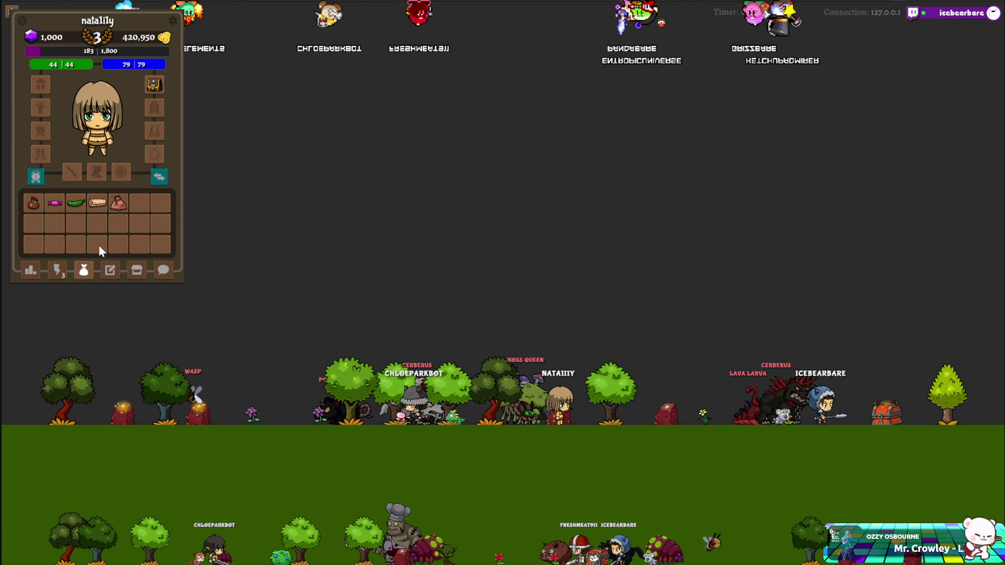
Sell Money Pouch D, Candy, Cucumber and Pita from the bag category, reaching 424,009 gold.
{"action": "left_click", "coordinate": [137, 270]}
{"action": "left_click", "coordinate": [141, 118]}
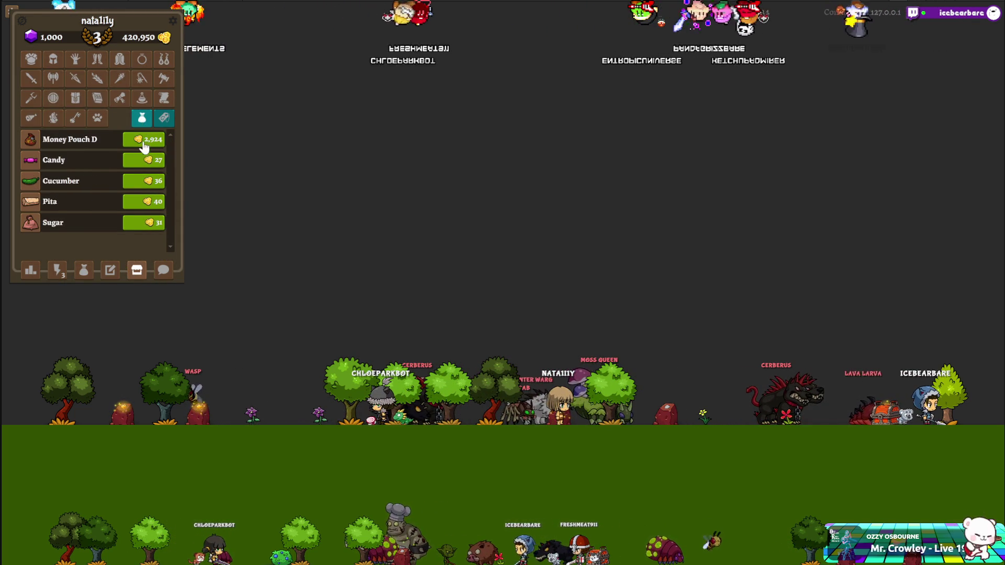
{"action": "left_click", "coordinate": [142, 150]}
{"action": "left_click", "coordinate": [141, 149]}
{"action": "left_click", "coordinate": [140, 148]}
{"action": "left_click", "coordinate": [140, 146]}
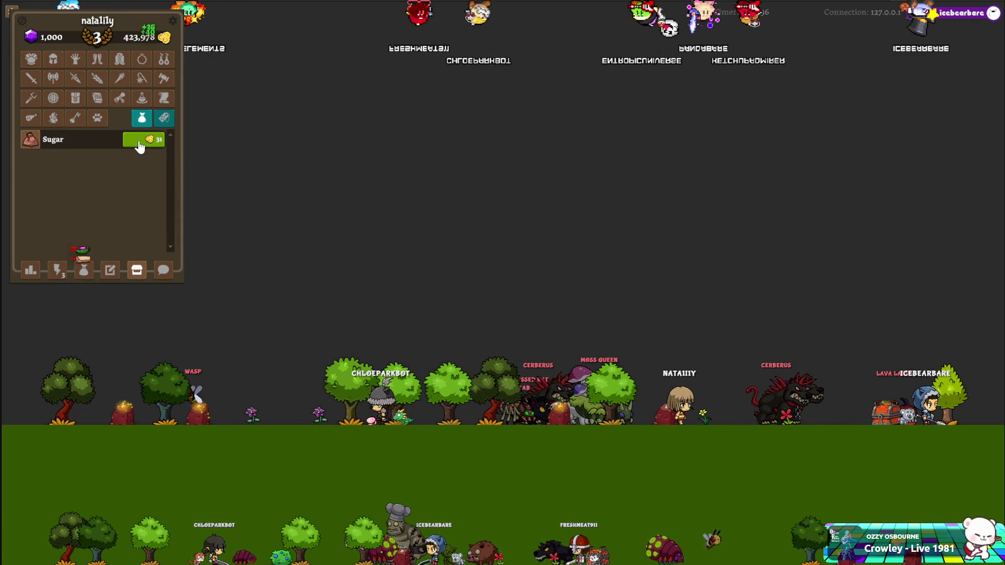
{"action": "left_click", "coordinate": [25, 62]}
Buy Renegade Armor from the shop's armor list for 10 gold.
{"action": "scroll", "coordinate": [96, 155], "scroll_direction": "down", "scroll_amount": 5}
{"action": "scroll", "coordinate": [65, 175], "scroll_direction": "down", "scroll_amount": 5}
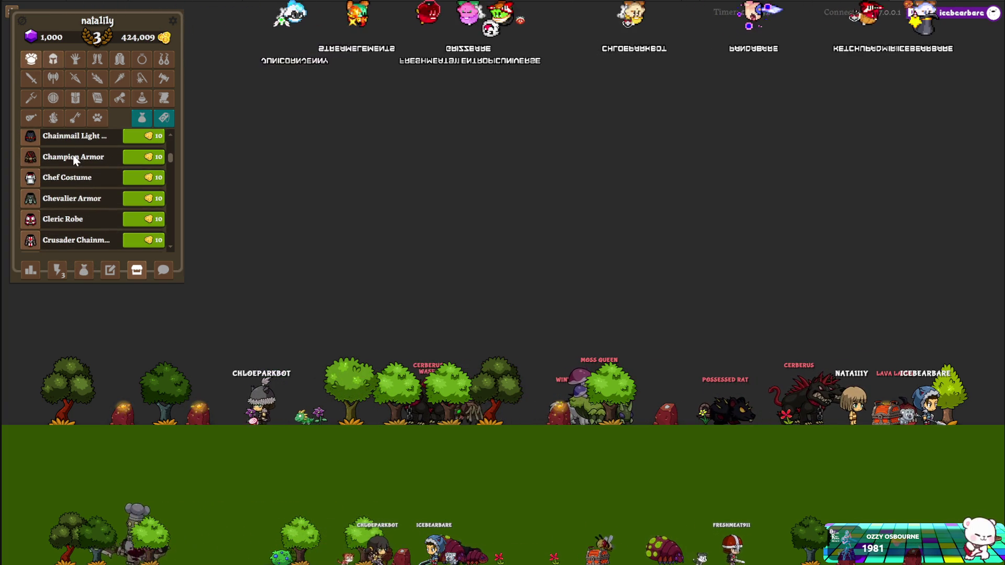
{"action": "scroll", "coordinate": [84, 185], "scroll_direction": "down", "scroll_amount": 5}
{"action": "scroll", "coordinate": [84, 187], "scroll_direction": "down", "scroll_amount": 3}
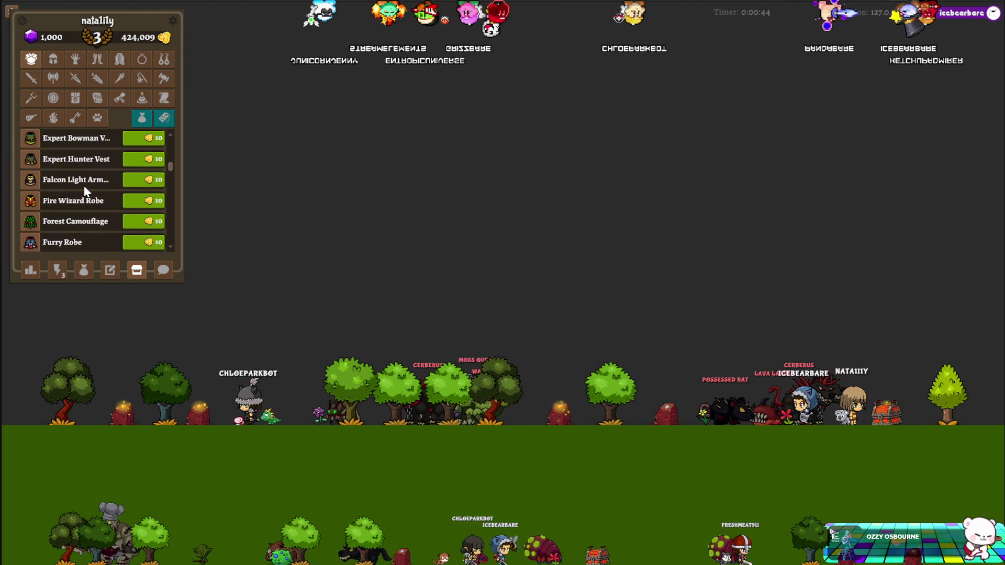
{"action": "scroll", "coordinate": [84, 187], "scroll_direction": "down", "scroll_amount": 3}
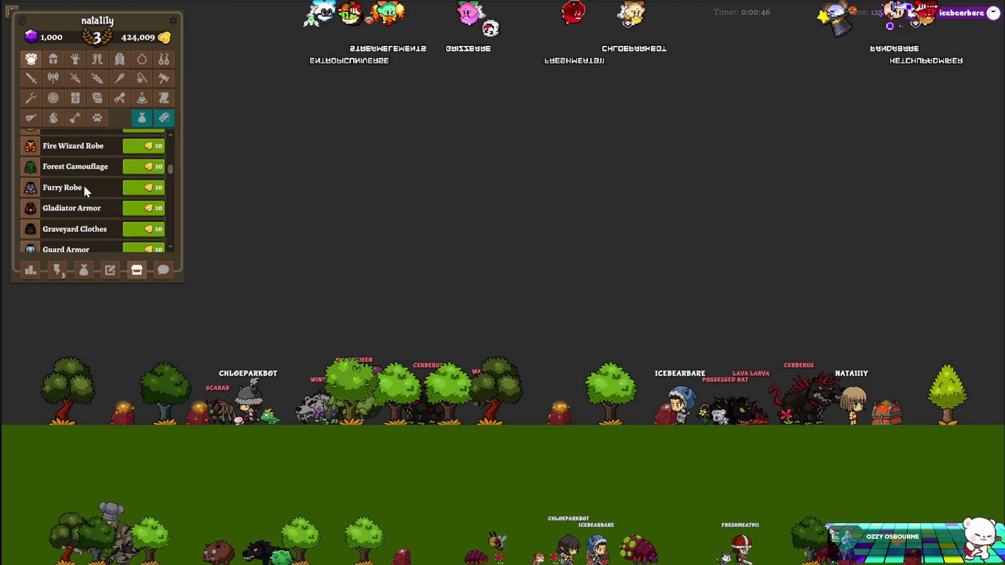
{"action": "scroll", "coordinate": [84, 185], "scroll_direction": "down", "scroll_amount": 2}
{"action": "scroll", "coordinate": [83, 185], "scroll_direction": "down", "scroll_amount": 3}
{"action": "scroll", "coordinate": [84, 185], "scroll_direction": "down", "scroll_amount": 10}
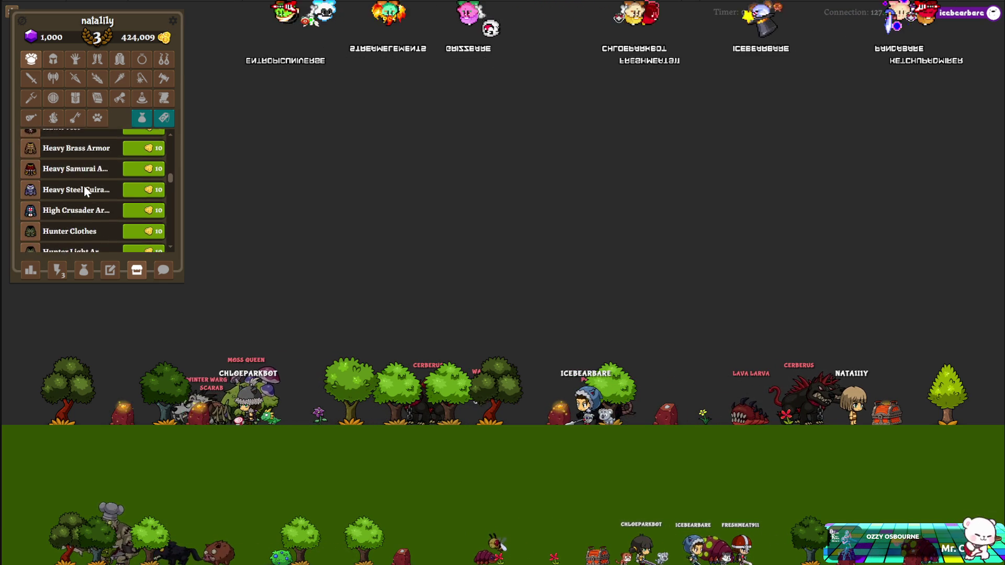
{"action": "scroll", "coordinate": [86, 191], "scroll_direction": "down", "scroll_amount": 3}
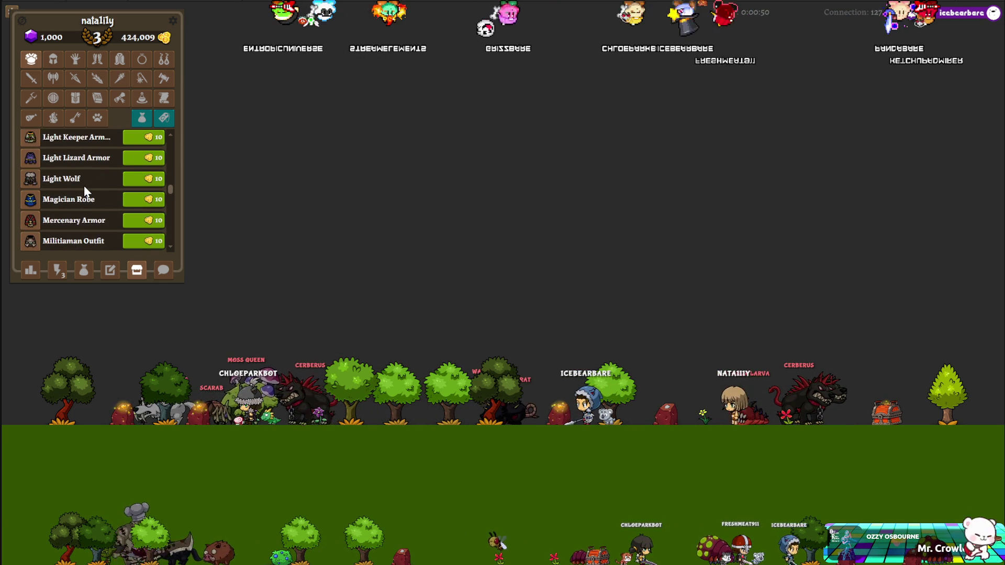
{"action": "scroll", "coordinate": [110, 201], "scroll_direction": "down", "scroll_amount": 5}
{"action": "scroll", "coordinate": [109, 196], "scroll_direction": "down", "scroll_amount": 3}
{"action": "scroll", "coordinate": [109, 196], "scroll_direction": "down", "scroll_amount": 3}
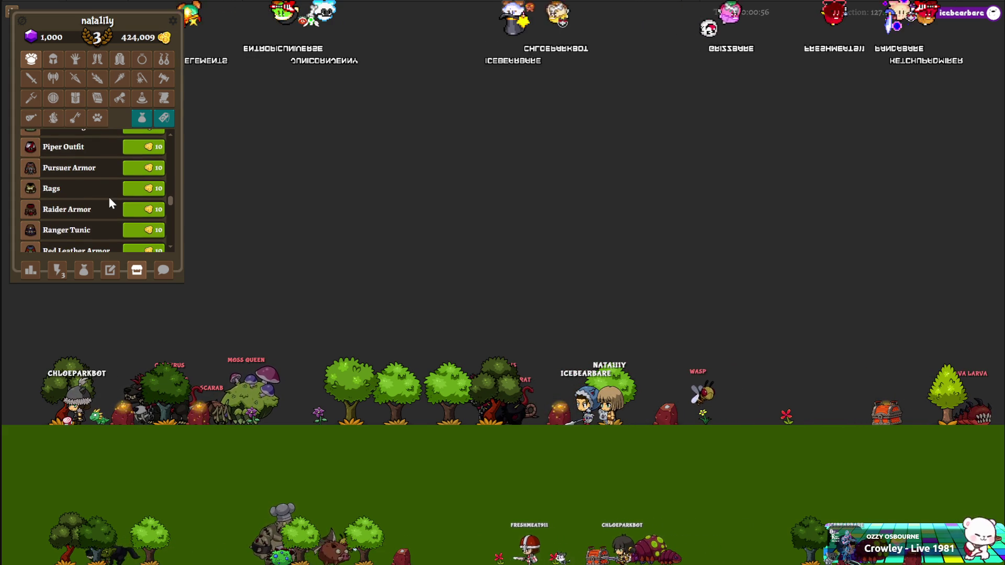
{"action": "scroll", "coordinate": [109, 197], "scroll_direction": "down", "scroll_amount": 3}
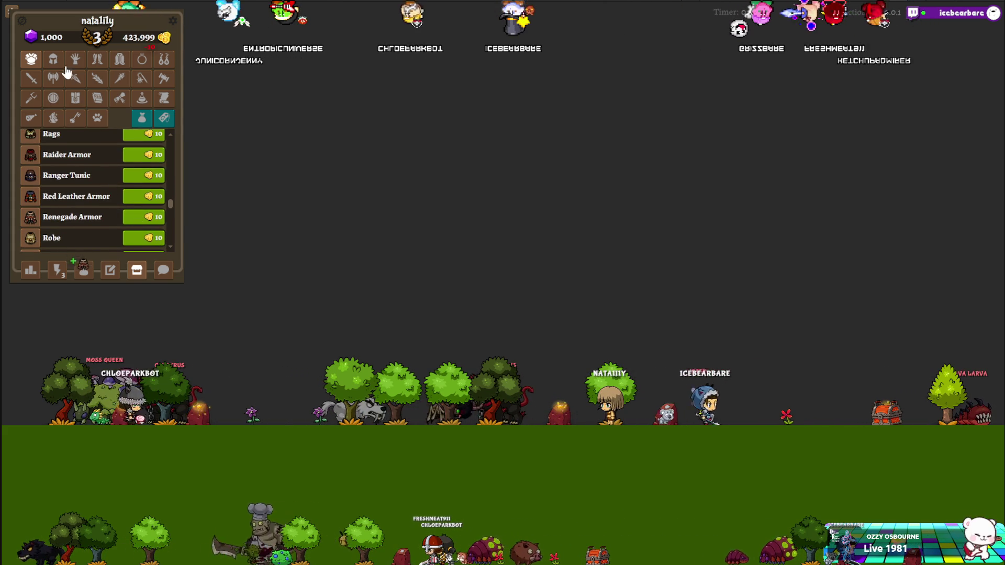
{"action": "scroll", "coordinate": [76, 179], "scroll_direction": "down", "scroll_amount": 20}
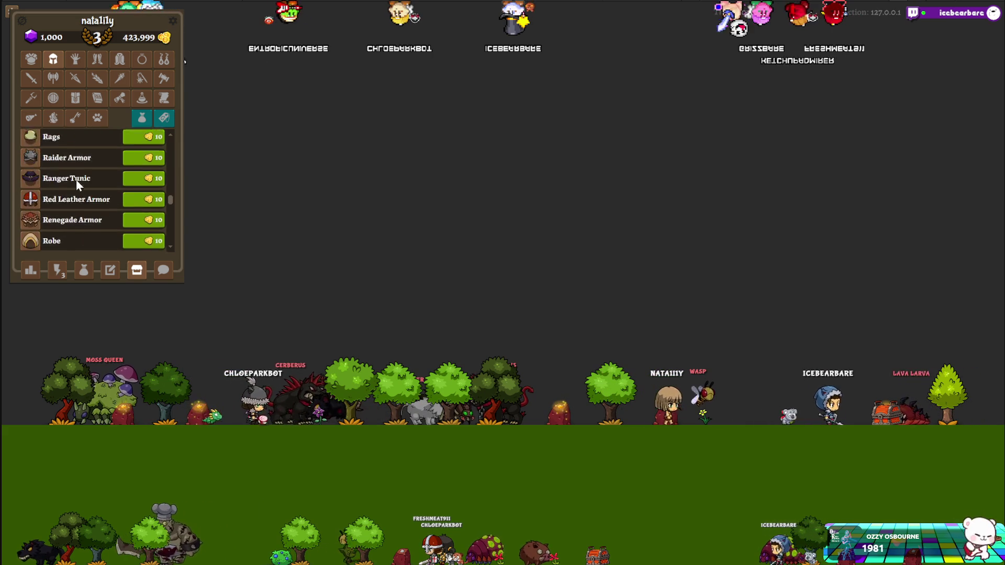
{"action": "scroll", "coordinate": [76, 180], "scroll_direction": "up", "scroll_amount": 3}
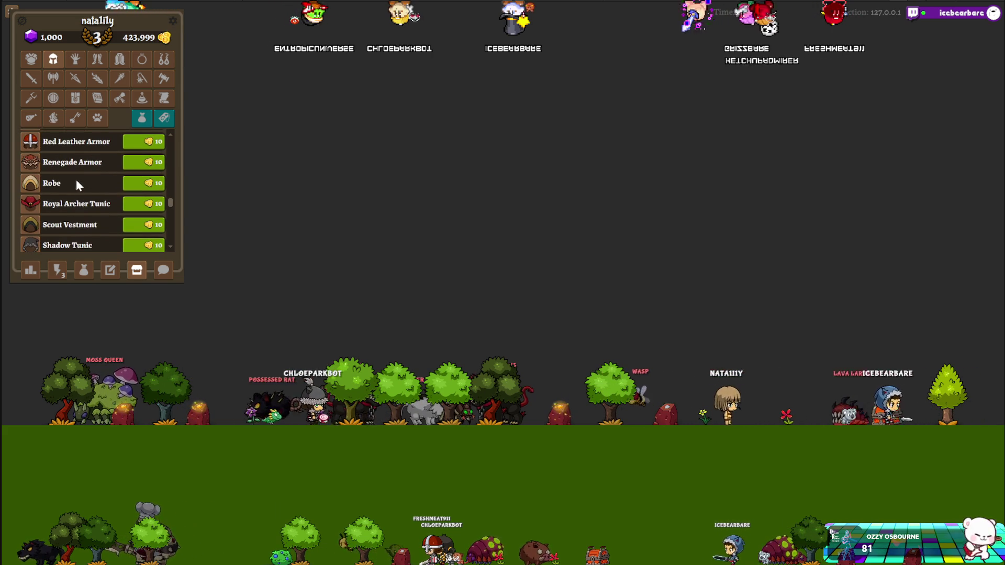
{"action": "left_click", "coordinate": [131, 164]}
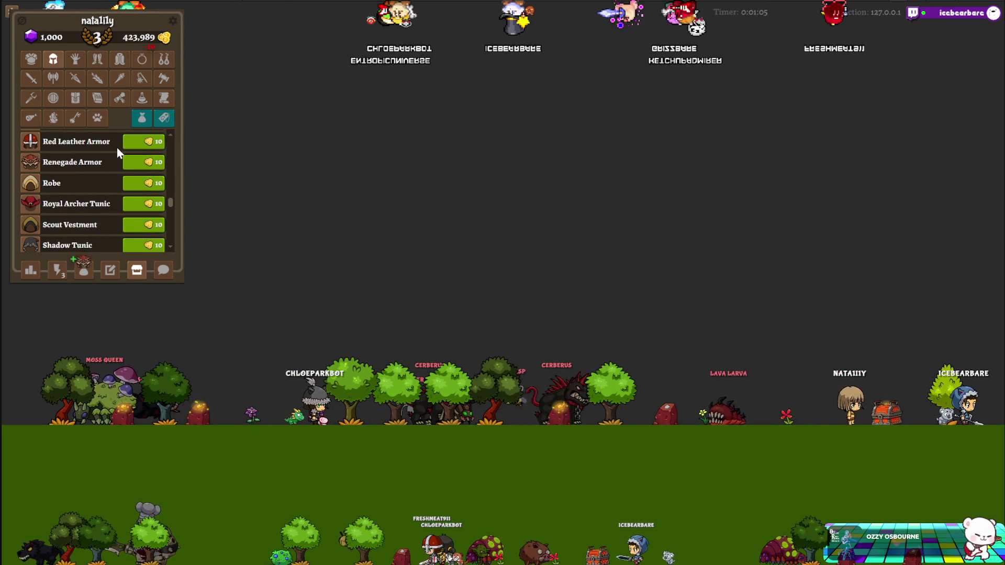
Trash the purchased helmet and Renegade Armor from the inventory, then return to the shop's armor list.
{"action": "left_click", "coordinate": [84, 270]}
{"action": "left_click", "coordinate": [90, 202]}
{"action": "left_click", "coordinate": [178, 224]}
{"action": "left_click", "coordinate": [152, 219]}
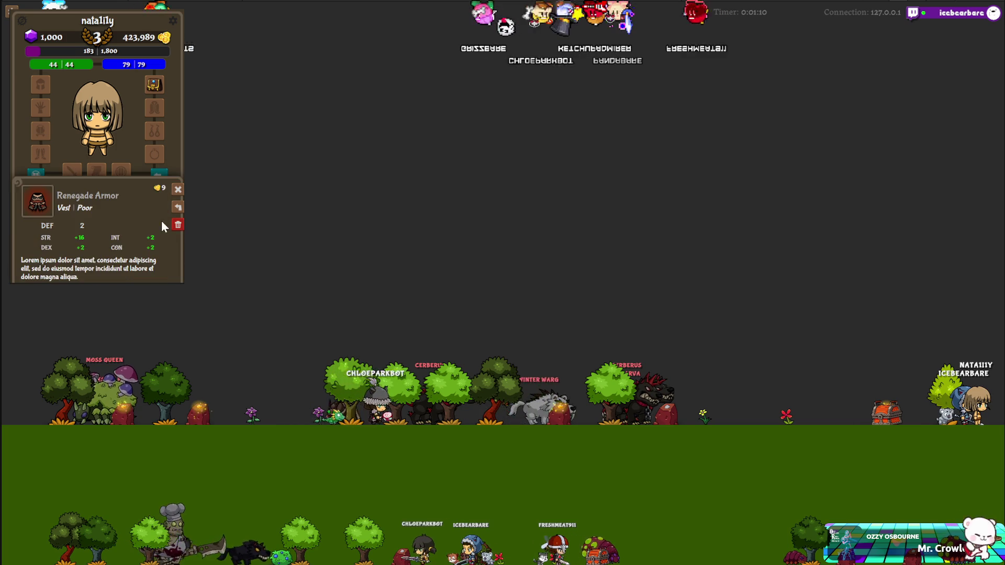
{"action": "left_click", "coordinate": [177, 225]}
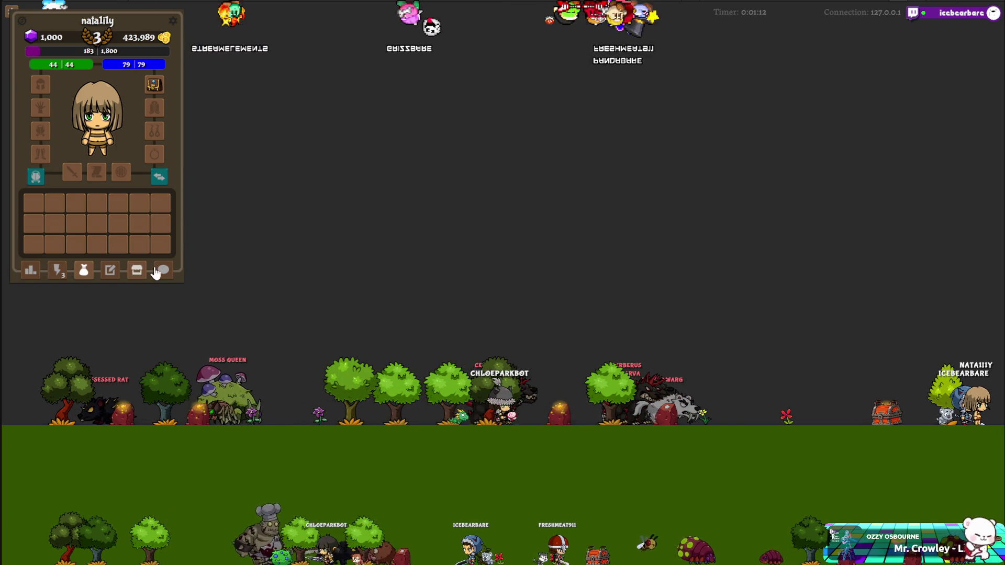
{"action": "left_click", "coordinate": [138, 270]}
{"action": "scroll", "coordinate": [77, 191], "scroll_direction": "down", "scroll_amount": 10}
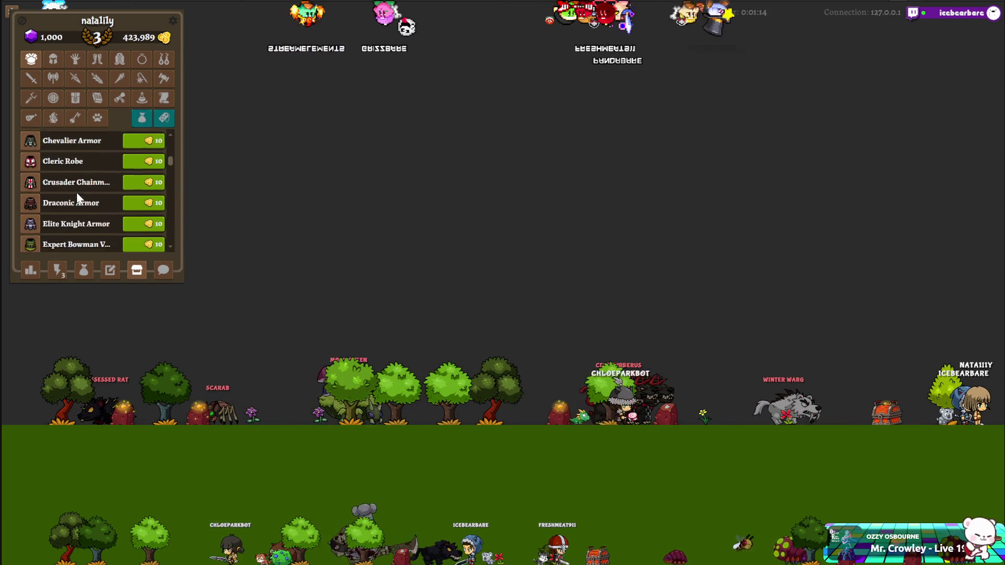
Scroll through the shop's armor list.
{"action": "scroll", "coordinate": [77, 204], "scroll_direction": "down", "scroll_amount": 3}
{"action": "scroll", "coordinate": [77, 200], "scroll_direction": "down", "scroll_amount": 5}
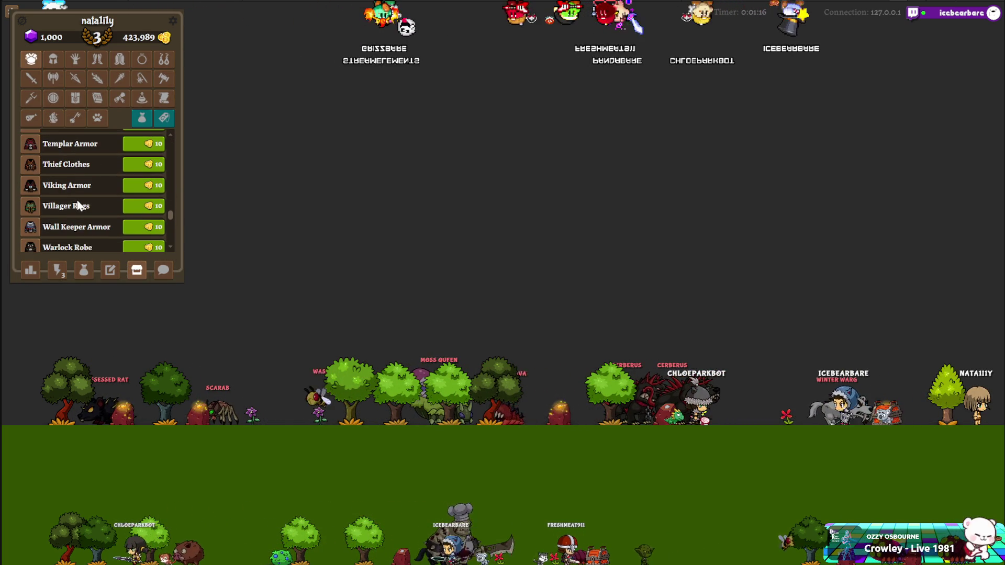
{"action": "scroll", "coordinate": [77, 200], "scroll_direction": "down", "scroll_amount": 3}
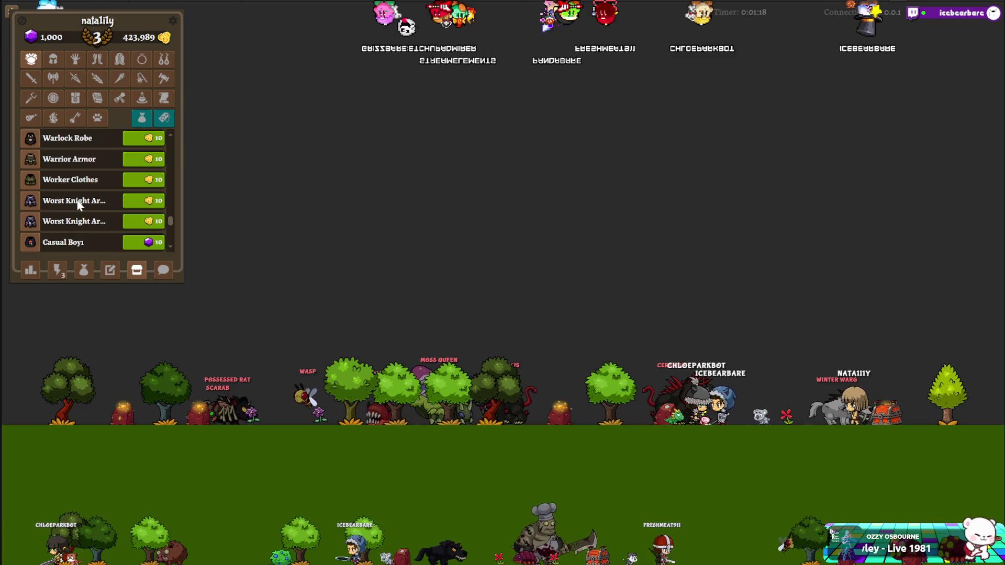
{"action": "scroll", "coordinate": [78, 203], "scroll_direction": "down", "scroll_amount": 3}
{"action": "scroll", "coordinate": [77, 208], "scroll_direction": "down", "scroll_amount": 1}
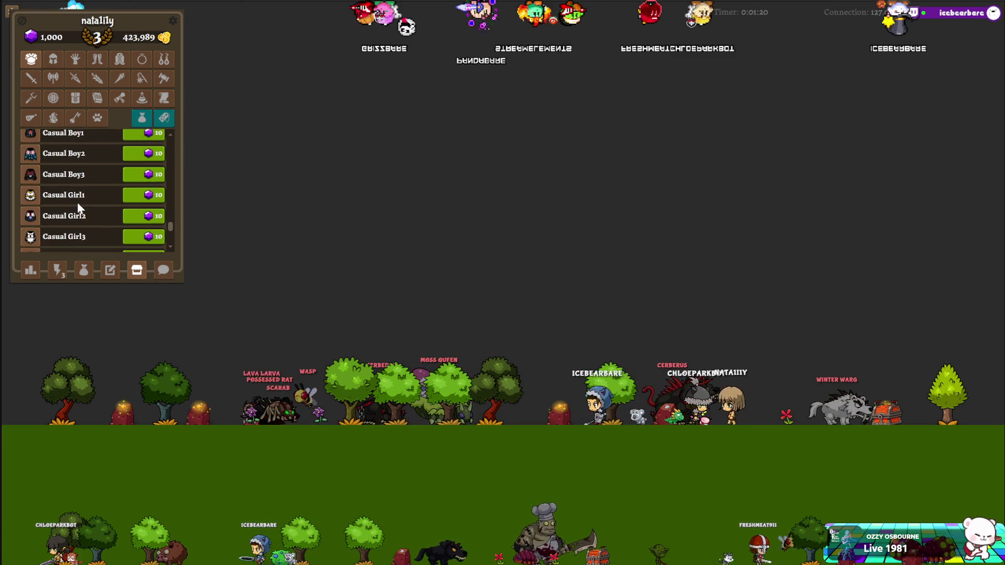
{"action": "scroll", "coordinate": [78, 207], "scroll_direction": "up", "scroll_amount": 5}
{"action": "scroll", "coordinate": [78, 205], "scroll_direction": "up", "scroll_amount": 1}
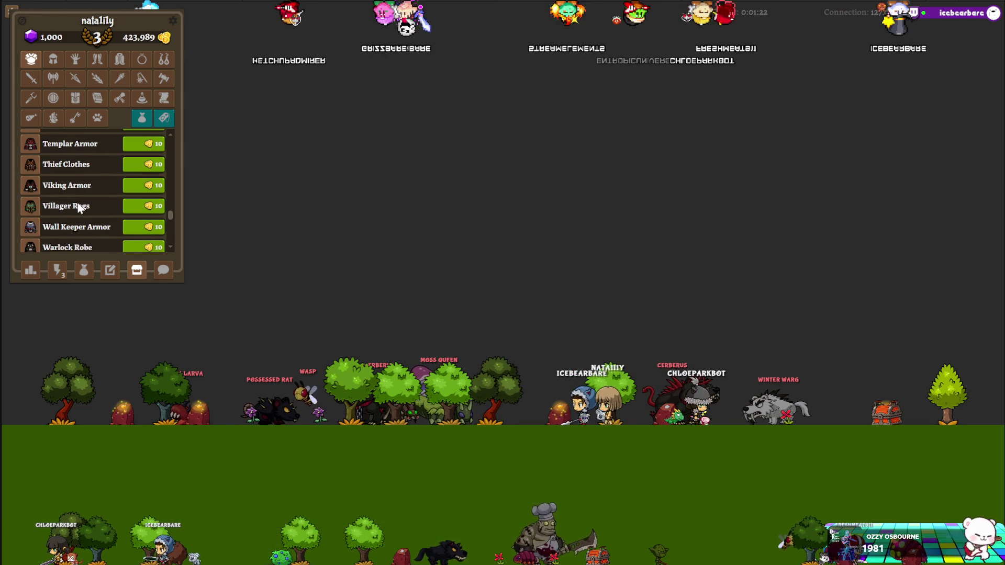
{"action": "scroll", "coordinate": [78, 207], "scroll_direction": "up", "scroll_amount": 3}
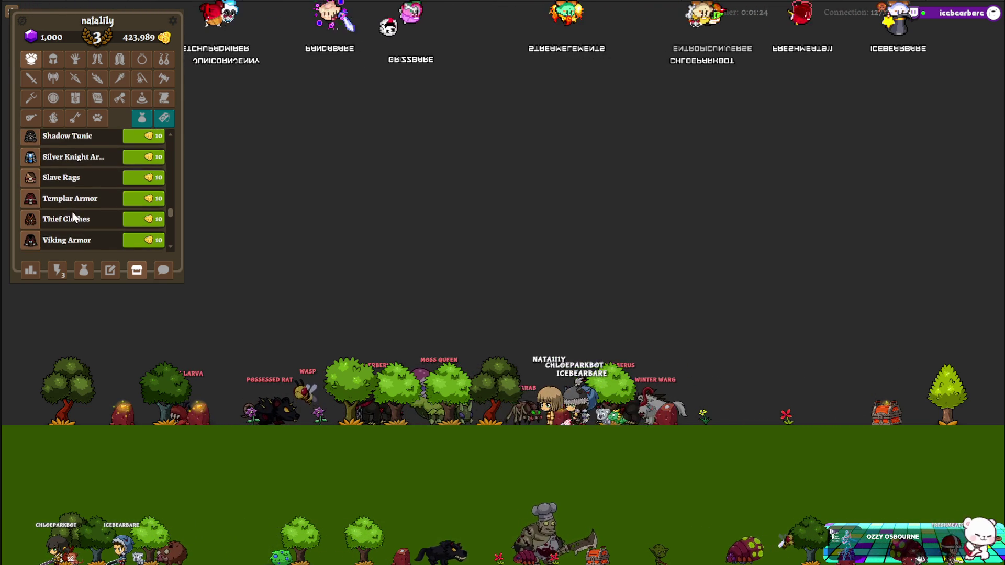
Browse the helmet and glove categories in the shop.
{"action": "left_click", "coordinate": [54, 61]}
{"action": "scroll", "coordinate": [103, 182], "scroll_direction": "down", "scroll_amount": 20}
{"action": "scroll", "coordinate": [102, 183], "scroll_direction": "down", "scroll_amount": 13}
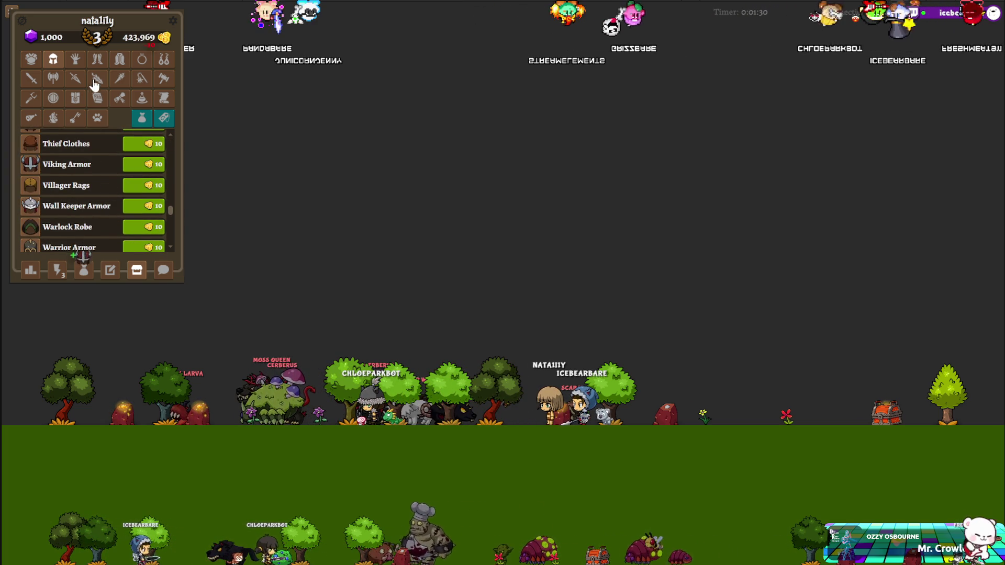
{"action": "left_click", "coordinate": [76, 63]}
{"action": "scroll", "coordinate": [85, 187], "scroll_direction": "down", "scroll_amount": 20}
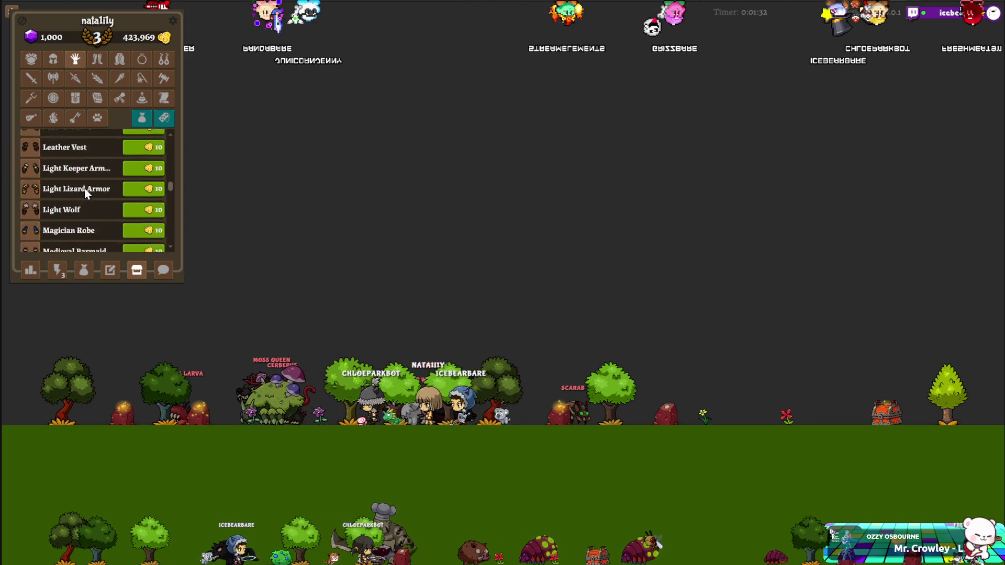
{"action": "scroll", "coordinate": [84, 190], "scroll_direction": "down", "scroll_amount": 15}
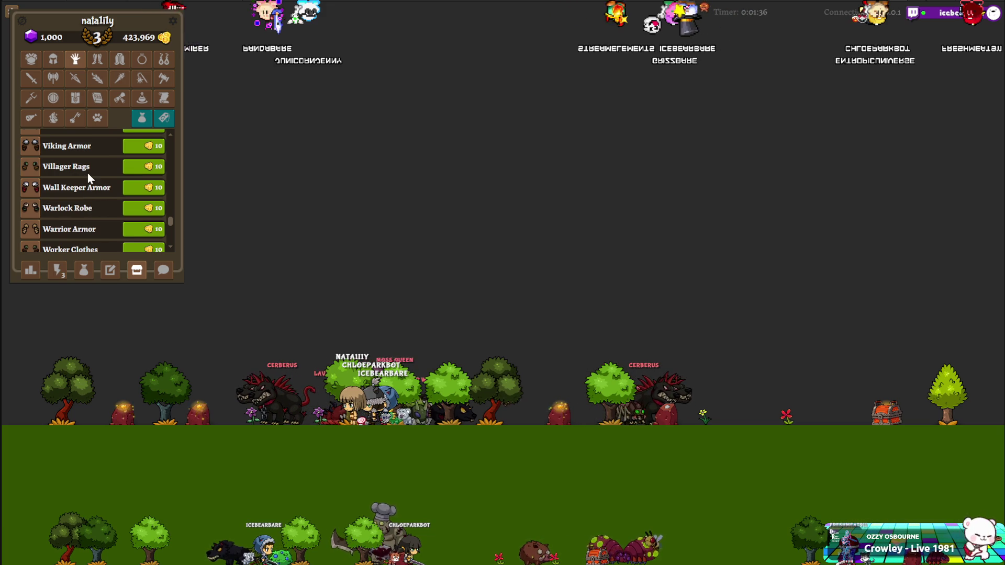
Buy the Viking Armor leg piece for 10 gold from the leg armor category.
{"action": "left_click", "coordinate": [100, 67]}
{"action": "scroll", "coordinate": [94, 190], "scroll_direction": "down", "scroll_amount": 20}
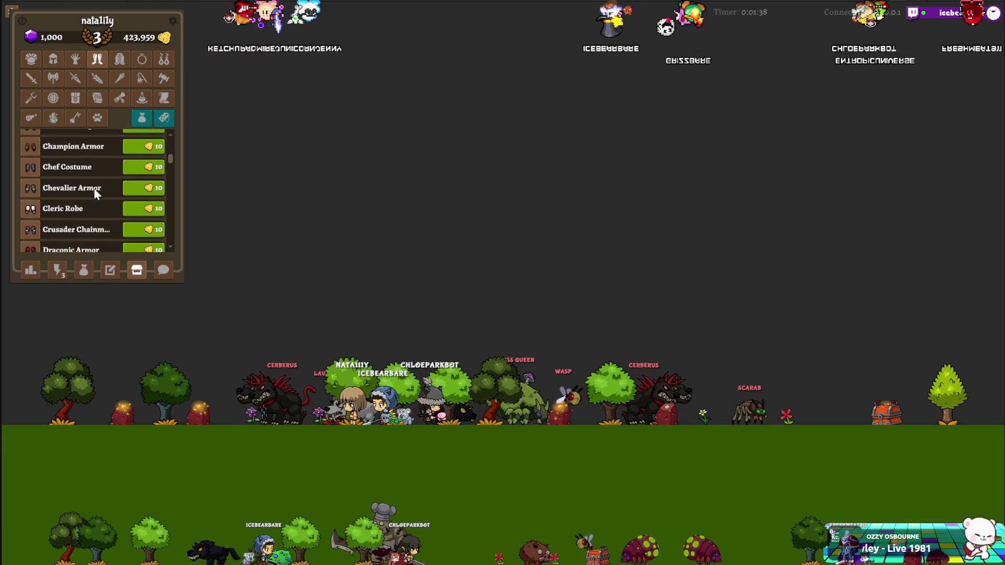
{"action": "scroll", "coordinate": [94, 193], "scroll_direction": "down", "scroll_amount": 15}
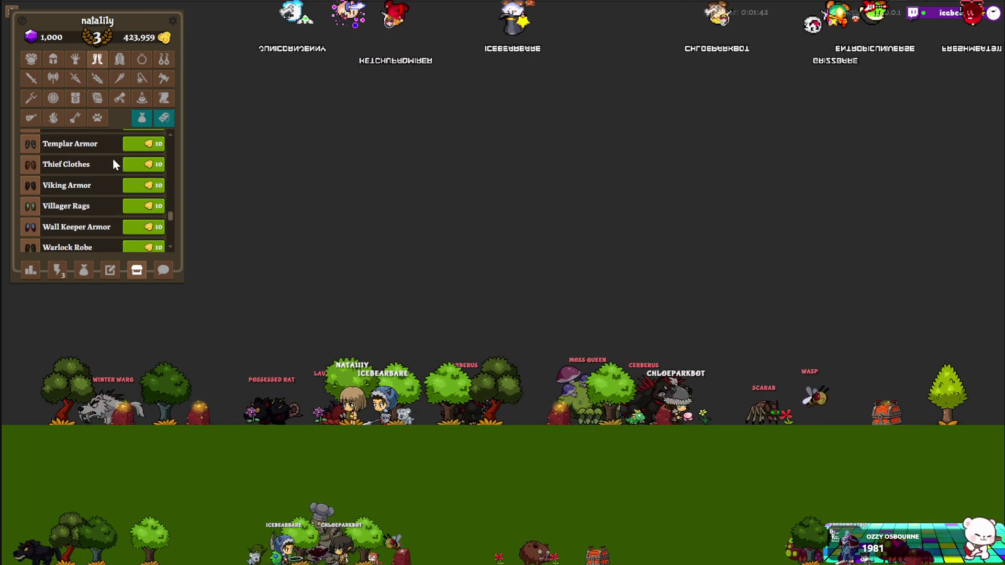
{"action": "left_click", "coordinate": [149, 190]}
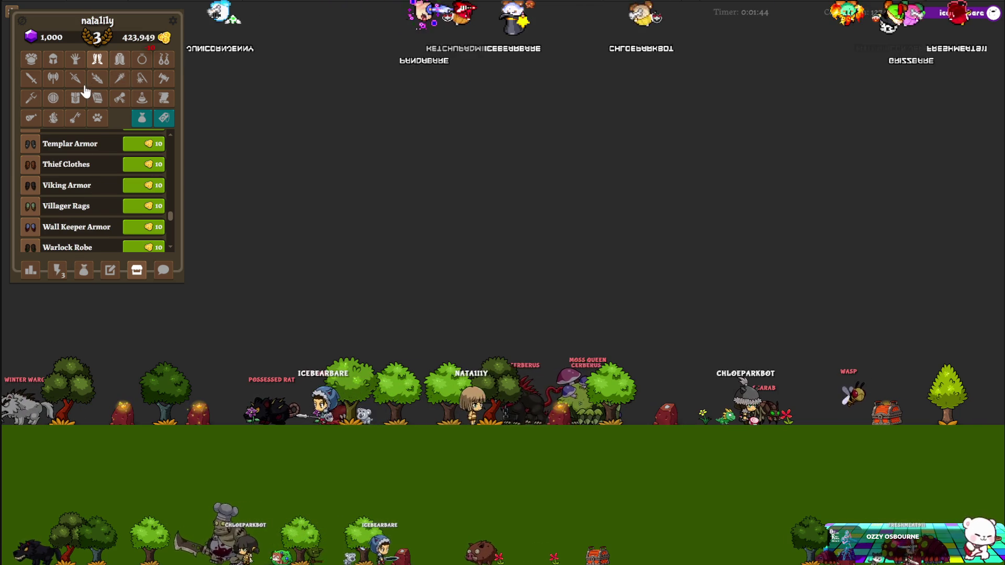
Buy Cape Type C for 10 gold and browse the axes category.
{"action": "left_click", "coordinate": [120, 60]}
{"action": "left_click", "coordinate": [127, 181]}
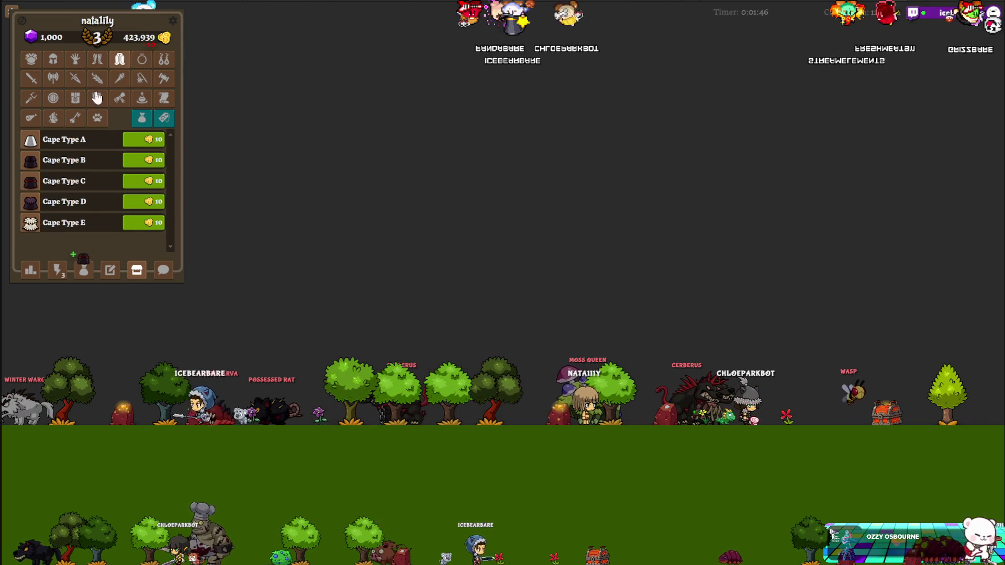
{"action": "left_click", "coordinate": [53, 79]}
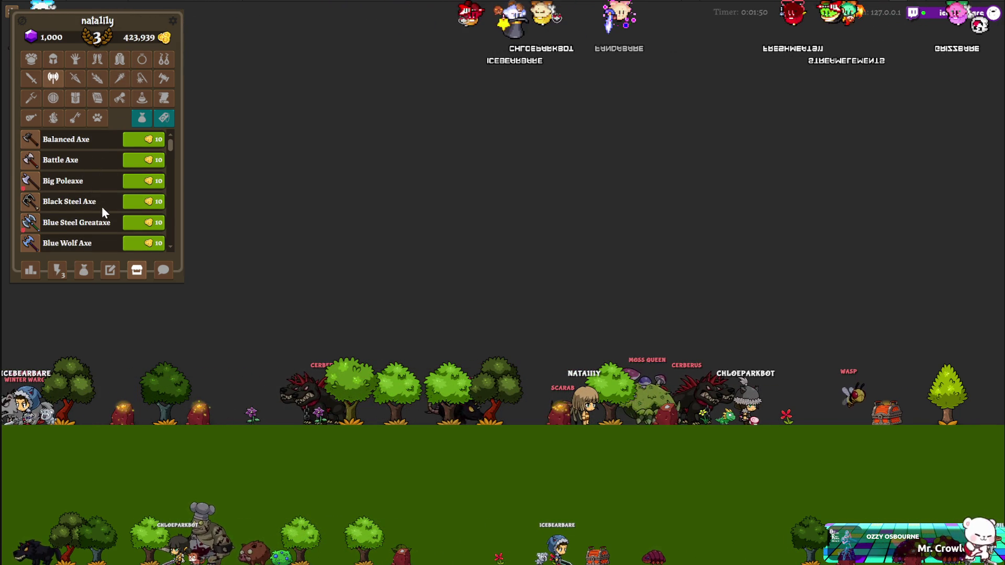
{"action": "scroll", "coordinate": [66, 200], "scroll_direction": "down", "scroll_amount": 2}
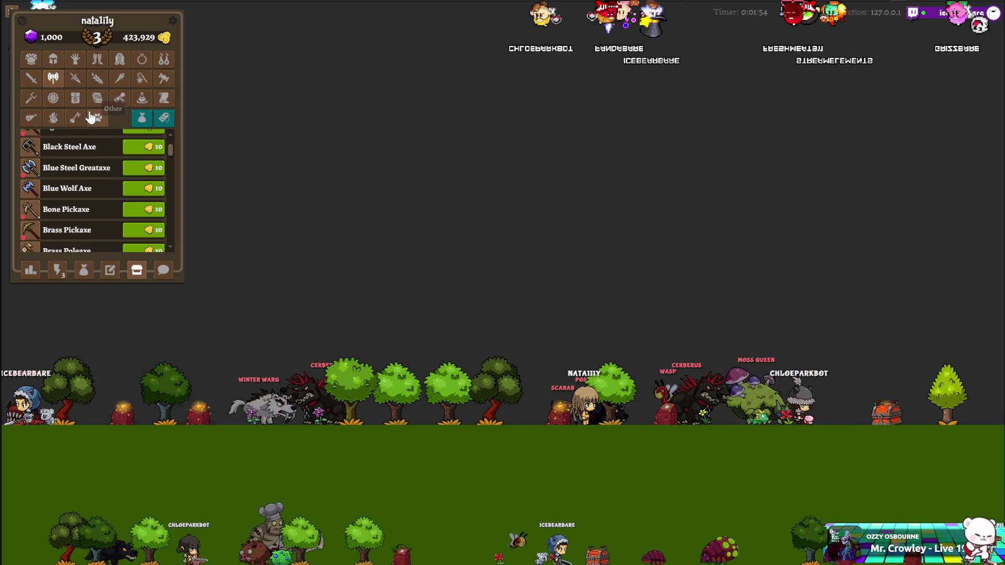
Buy two Health Potions and several Small Health Potions, then browse the miscellaneous items.
{"action": "left_click", "coordinate": [142, 98]}
{"action": "scroll", "coordinate": [112, 180], "scroll_direction": "down", "scroll_amount": 4}
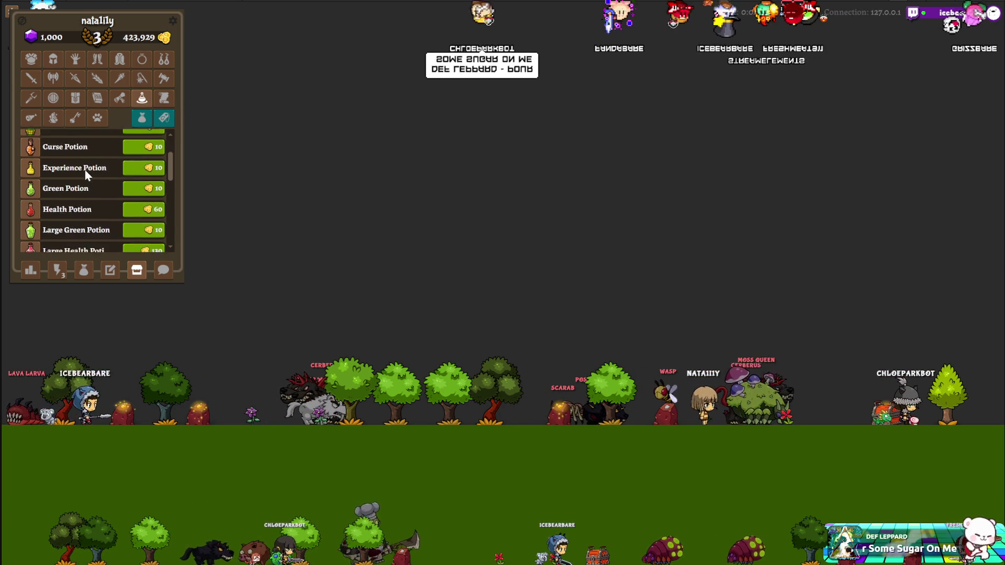
{"action": "left_click", "coordinate": [132, 156]}
{"action": "left_click", "coordinate": [134, 155]}
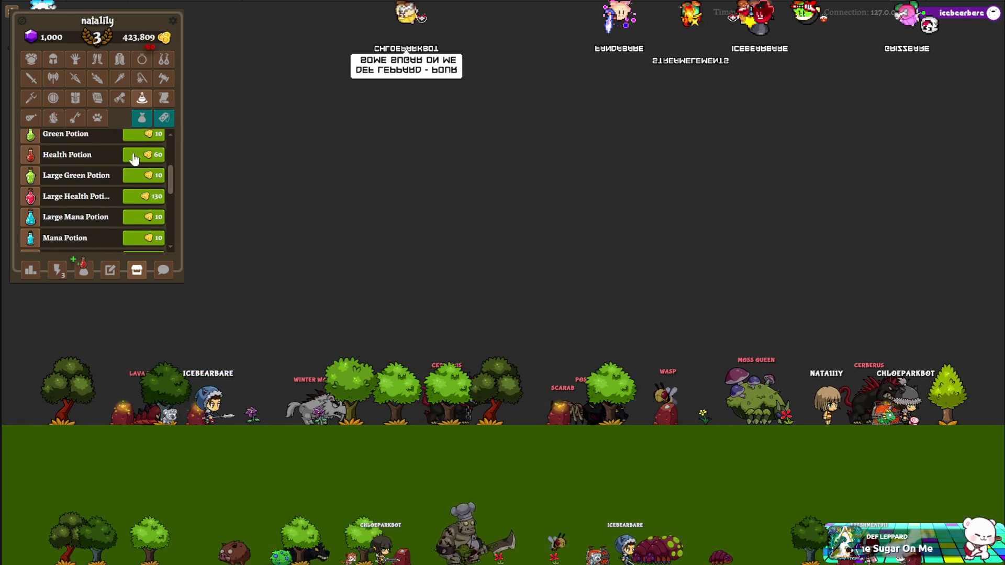
{"action": "scroll", "coordinate": [84, 178], "scroll_direction": "down", "scroll_amount": 3}
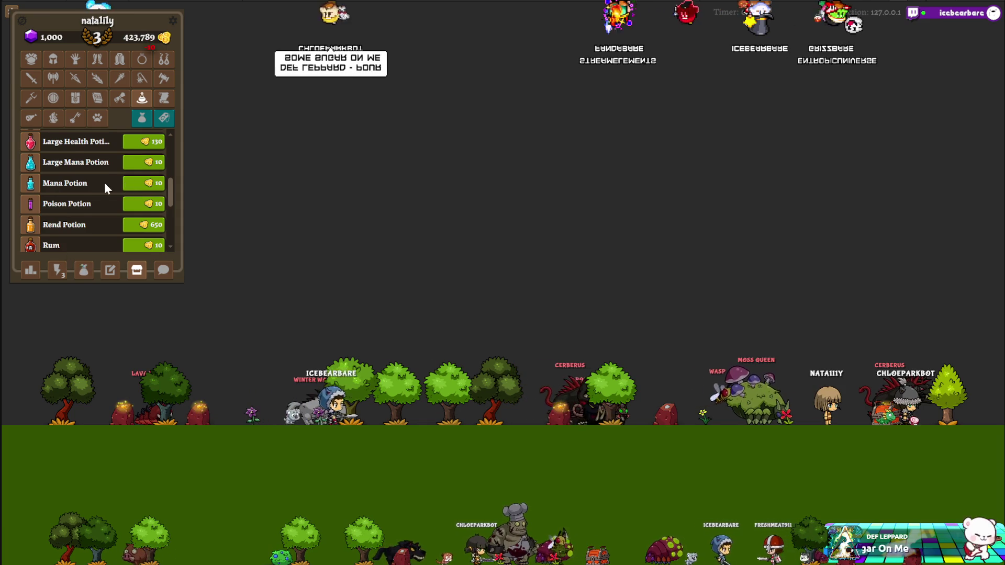
{"action": "scroll", "coordinate": [105, 183], "scroll_direction": "down", "scroll_amount": 3}
{"action": "scroll", "coordinate": [104, 184], "scroll_direction": "down", "scroll_amount": 3}
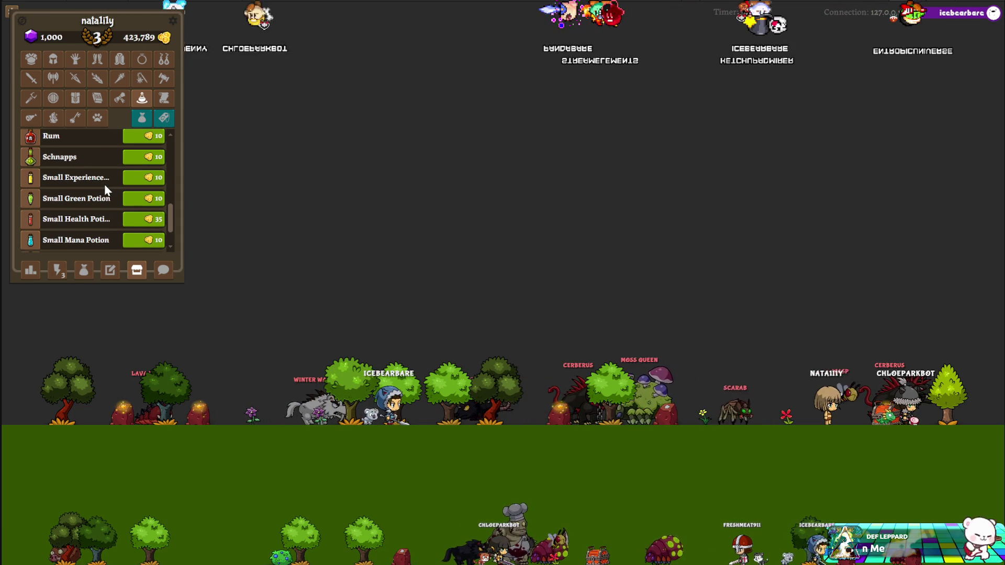
{"action": "left_click", "coordinate": [134, 225]}
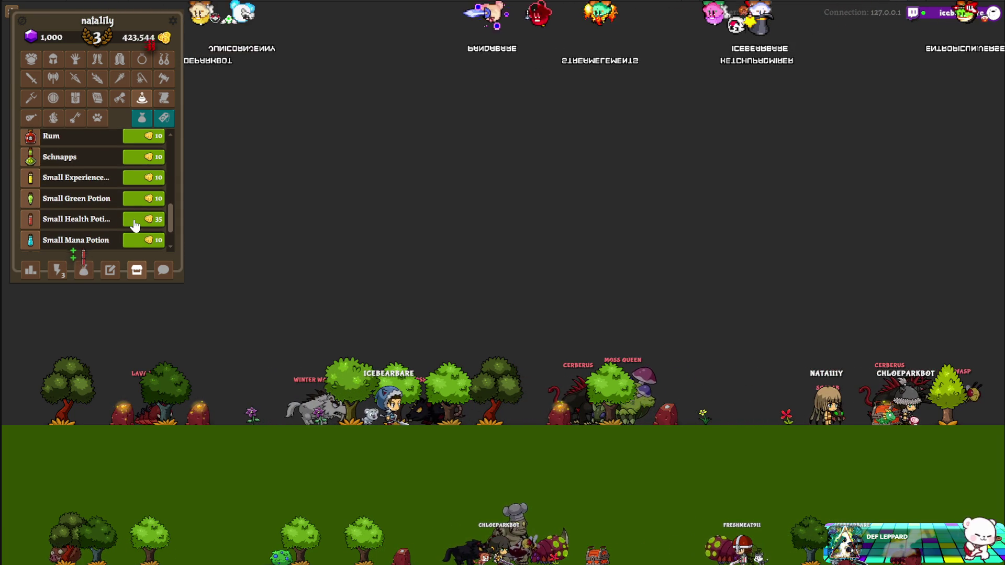
{"action": "left_click", "coordinate": [135, 225]}
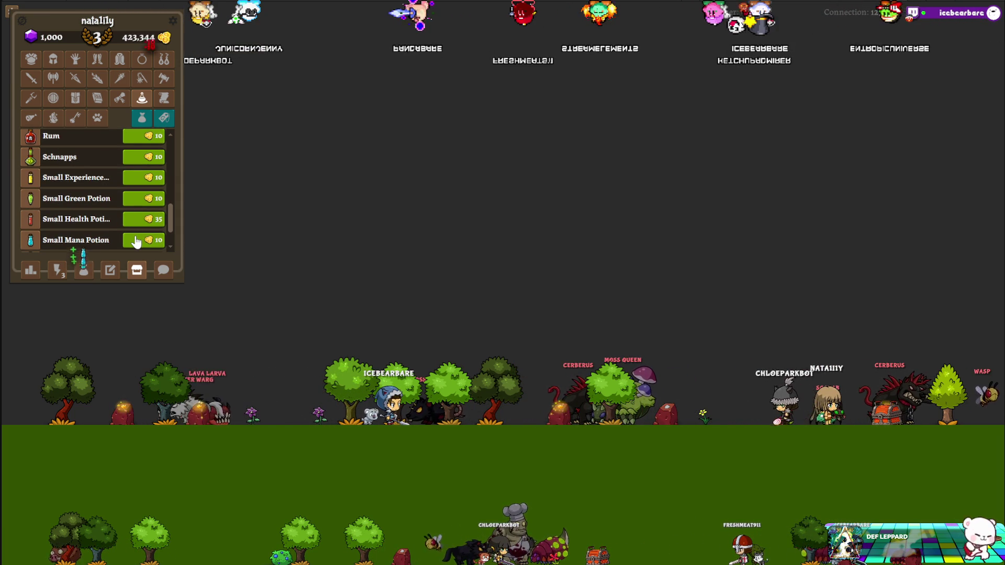
{"action": "left_click", "coordinate": [76, 117]}
{"action": "scroll", "coordinate": [105, 164], "scroll_direction": "down", "scroll_amount": 6}
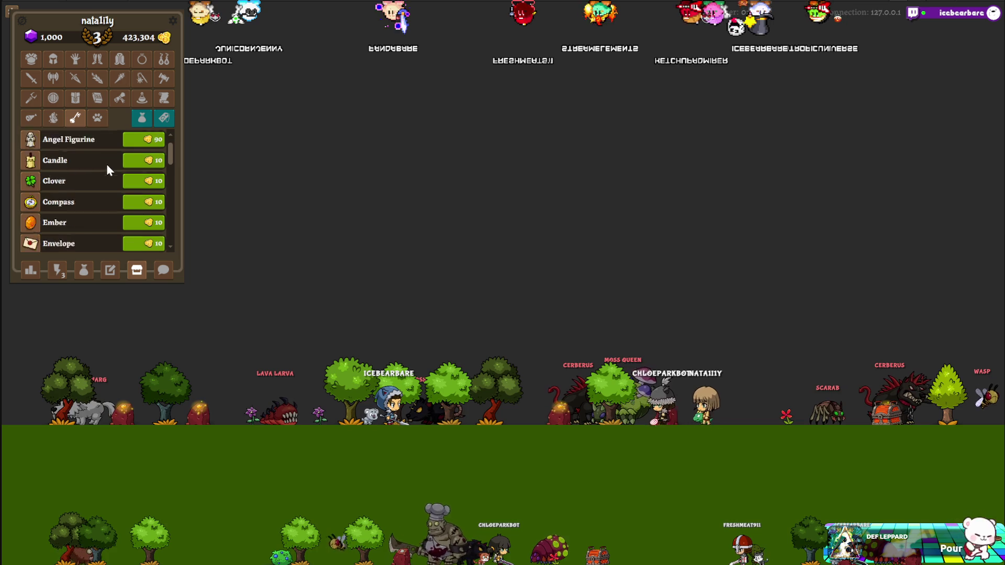